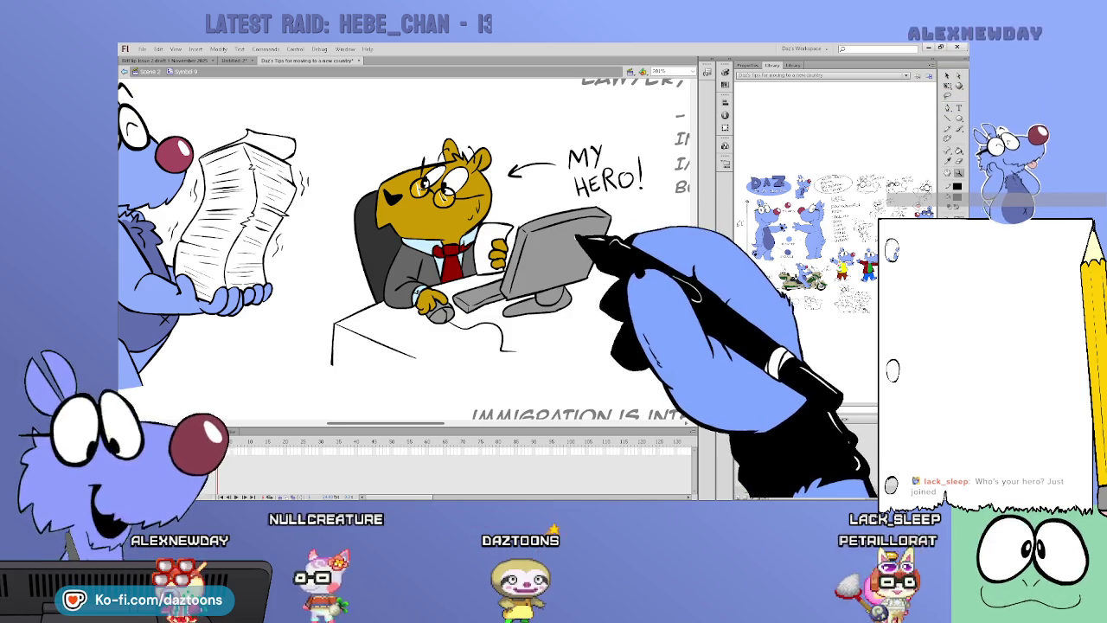
- Zoom out over the whole comic page, then scroll to the wolf sketch beside 'That includes me!'
{"action": "key", "text": "ctrl+minus"}
{"action": "key", "text": "ctrl+minus"}
{"action": "key", "text": "ctrl+equal"}
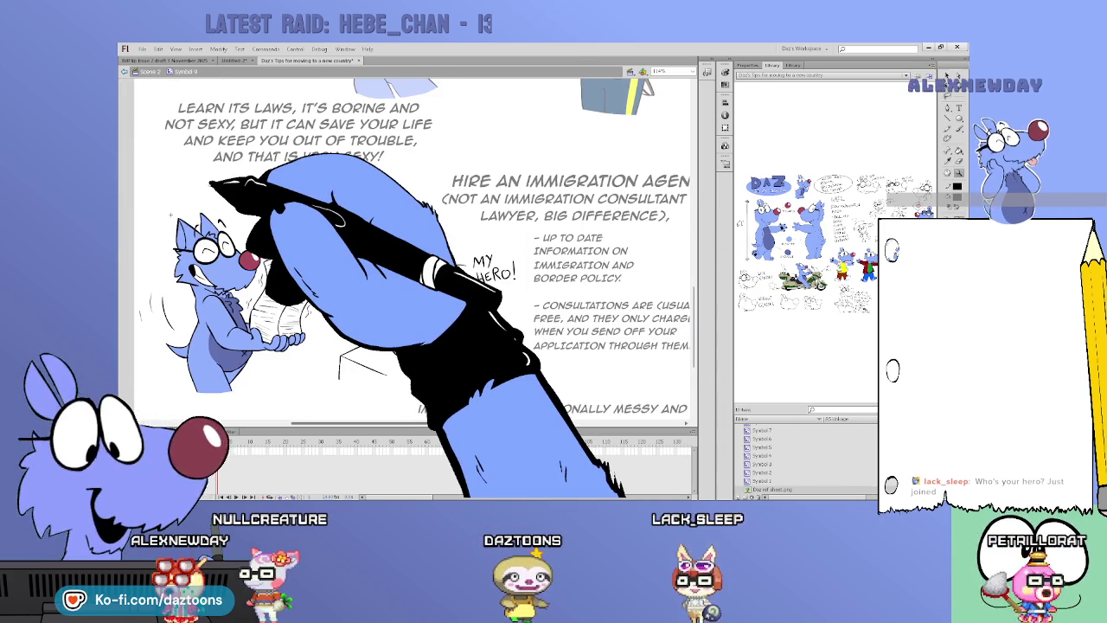
{"action": "key", "text": "ctrl+minus"}
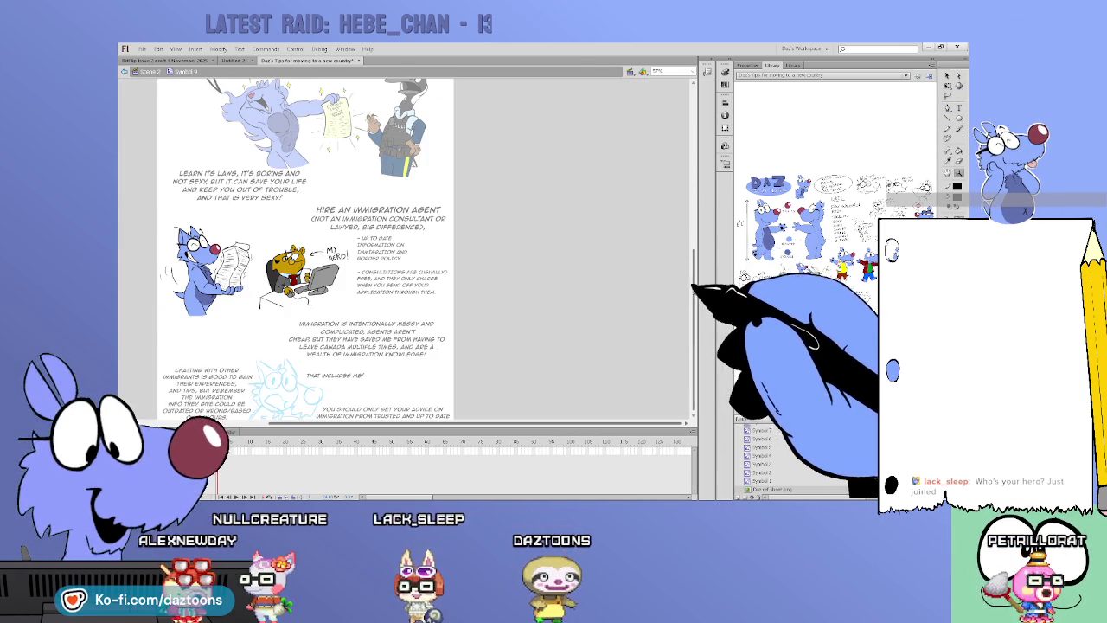
{"action": "scroll", "coordinate": [407, 251], "scroll_direction": "up", "scroll_amount": 5}
{"action": "scroll", "coordinate": [406, 251], "scroll_direction": "up", "scroll_amount": 3}
{"action": "scroll", "coordinate": [303, 251], "scroll_direction": "down", "scroll_amount": 3}
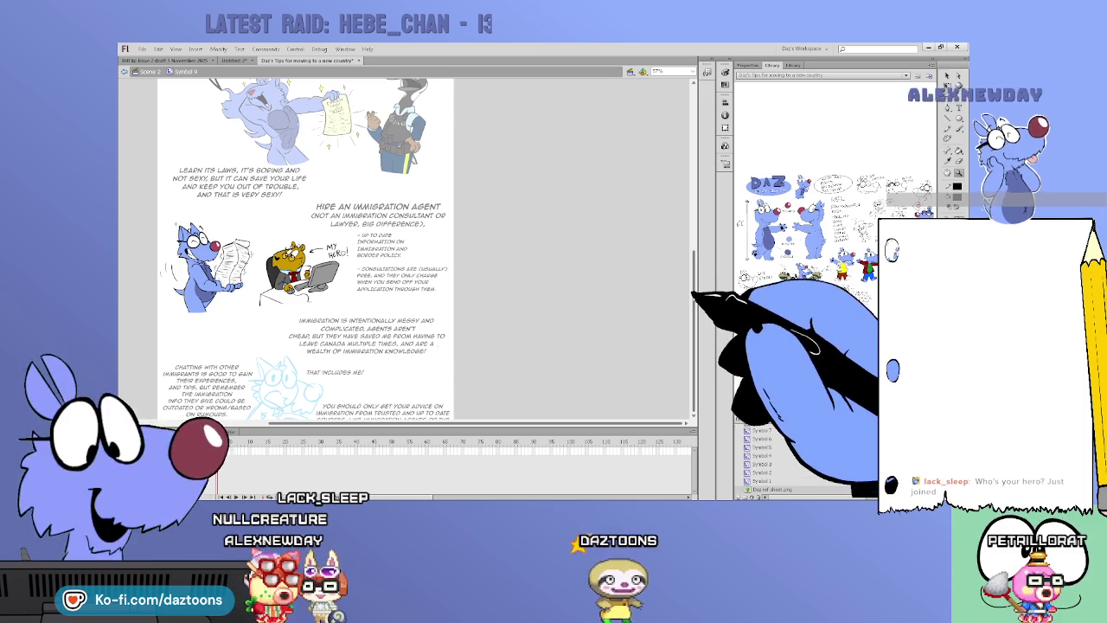
{"action": "scroll", "coordinate": [407, 251], "scroll_direction": "down", "scroll_amount": 1}
{"action": "scroll", "coordinate": [389, 251], "scroll_direction": "left", "scroll_amount": 3}
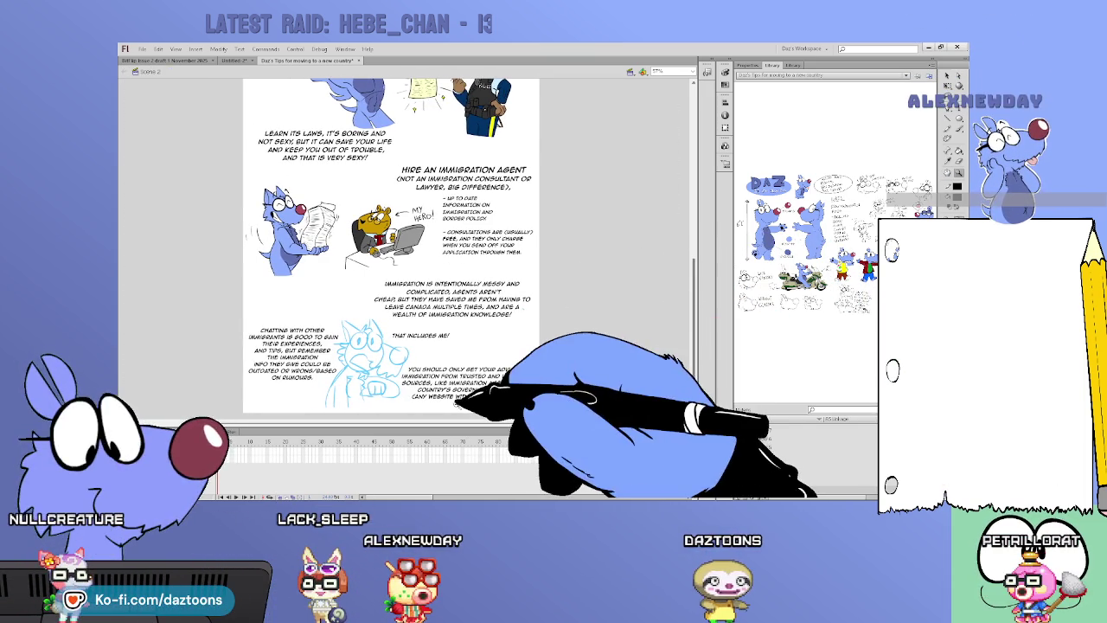
{"action": "scroll", "coordinate": [356, 396], "scroll_direction": "up", "scroll_amount": 3}
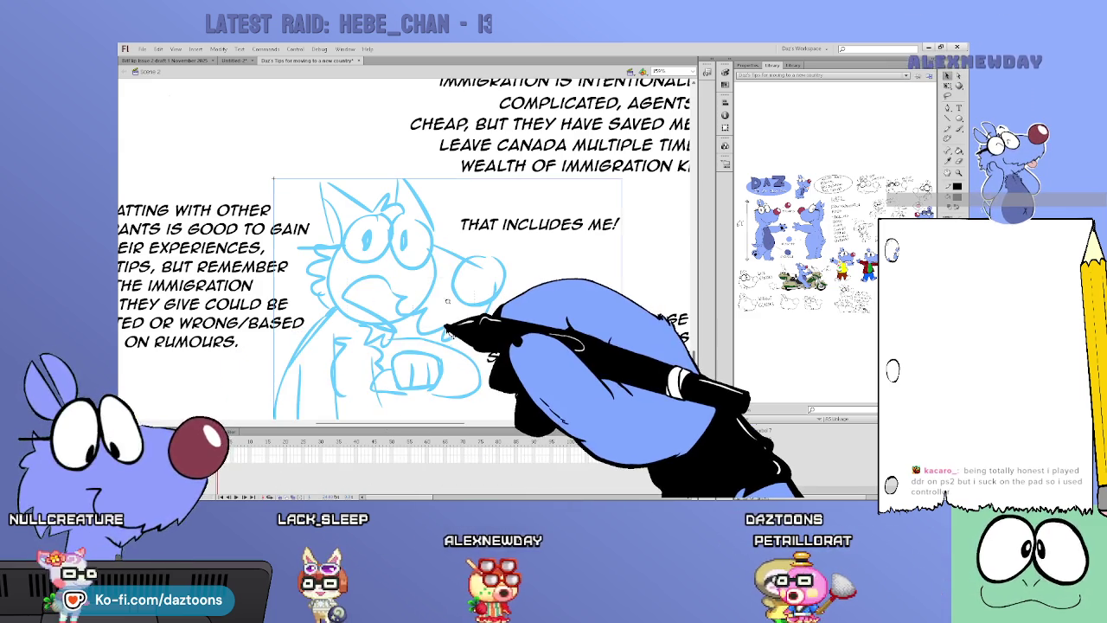
- Show the wolf sketch layer as green outlines and ink the snout line under the glasses in black
{"action": "double_click", "coordinate": [449, 334]}
{"action": "double_click", "coordinate": [372, 350]}
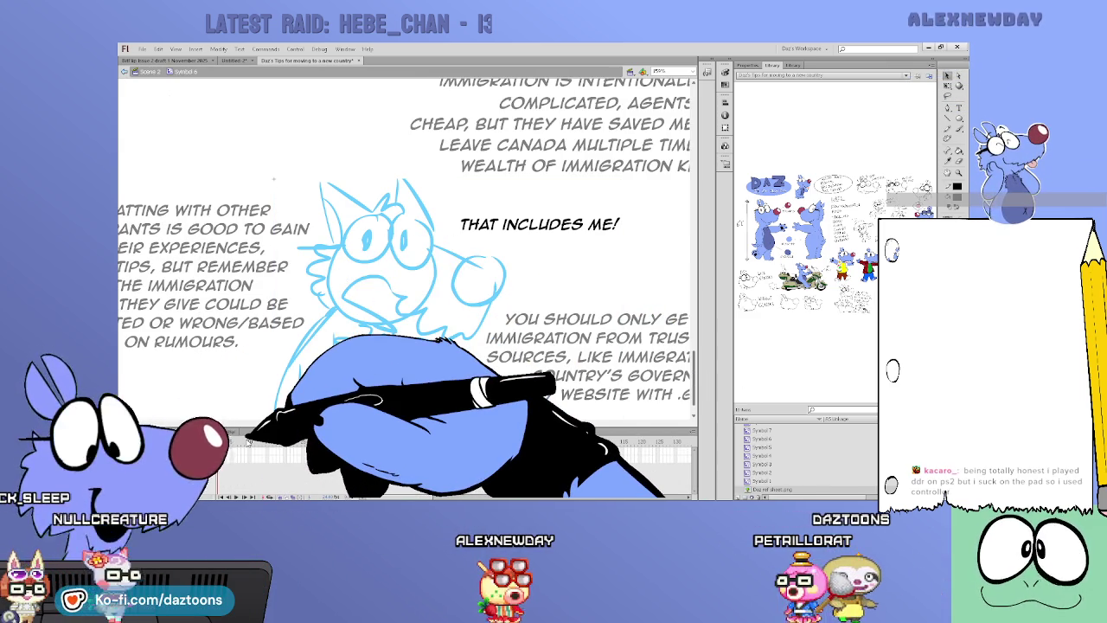
{"action": "left_click", "coordinate": [243, 445]}
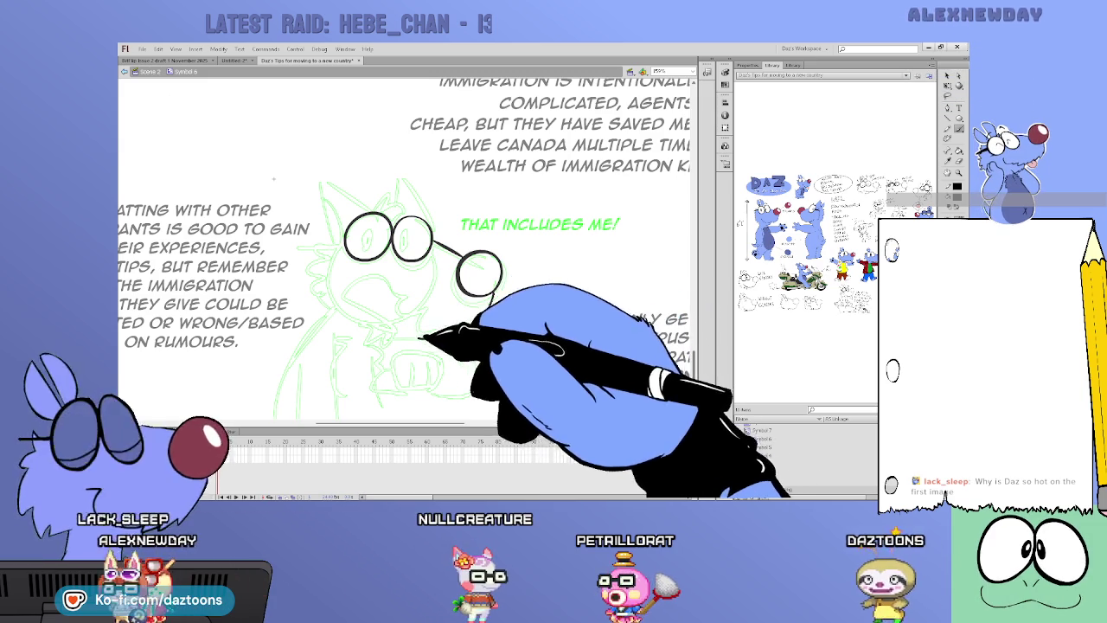
{"action": "mouse_move", "coordinate": [394, 295]}
{"action": "left_mouse_down"}
{"action": "mouse_move", "coordinate": [372, 333]}
{"action": "mouse_move", "coordinate": [358, 316]}
{"action": "left_mouse_up"}
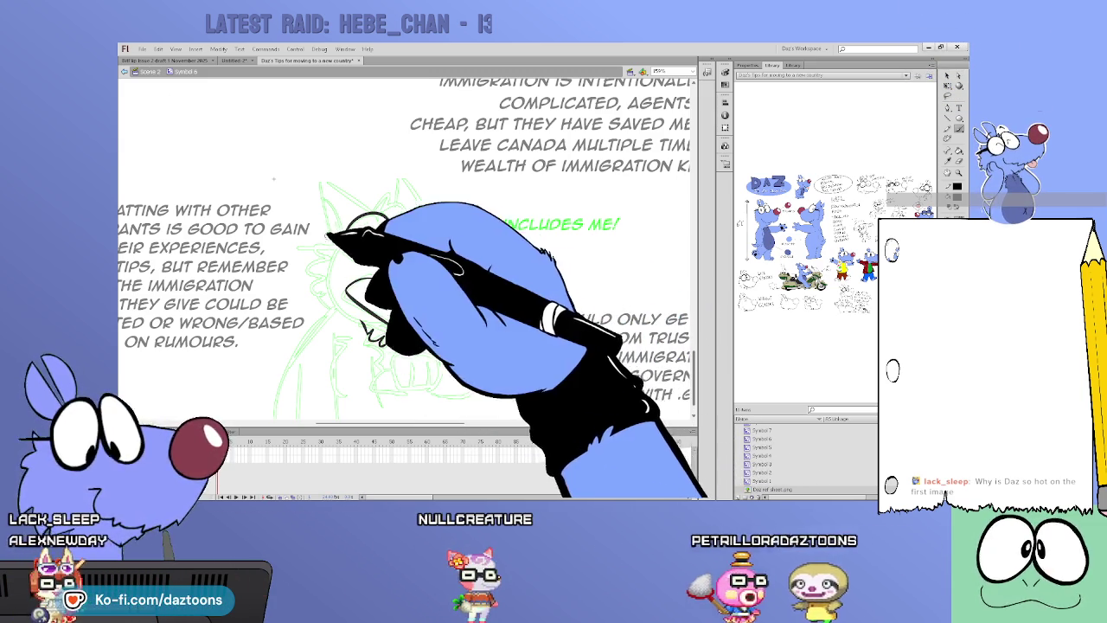
- Brush a black glasses lens with its bridge over the wolf rough
{"action": "left_click_drag", "start_coordinate": [480, 254], "coordinate": [489, 292]}
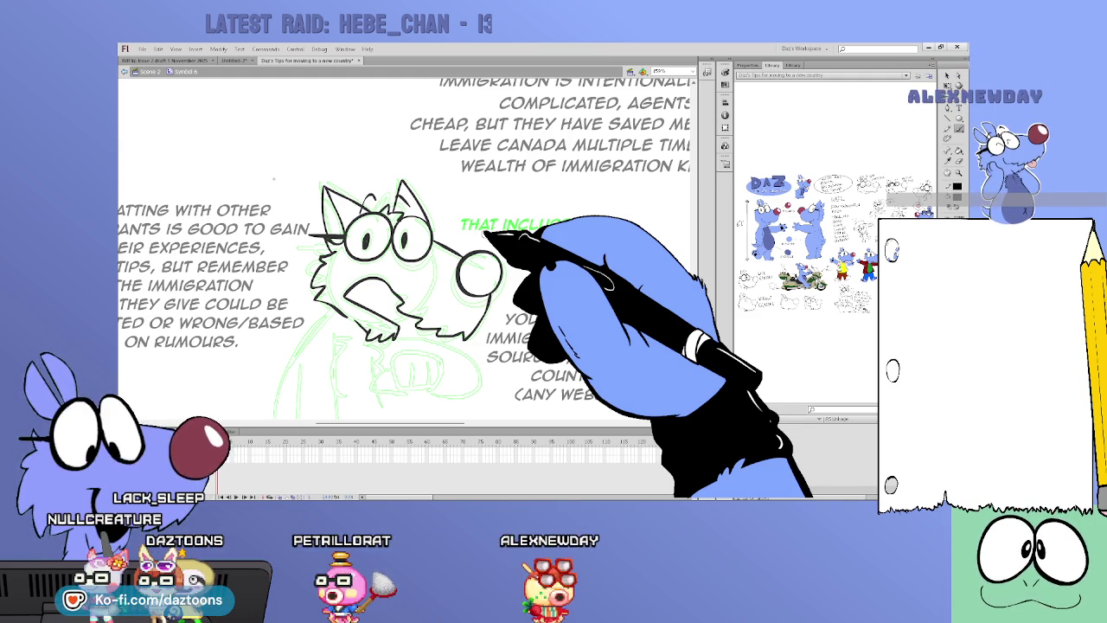
{"action": "scroll", "coordinate": [406, 251], "scroll_direction": "down", "scroll_amount": 10}
- Scroll down the page to bring the wolf's chest and raised paw into view
{"action": "scroll", "coordinate": [406, 250], "scroll_direction": "up", "scroll_amount": 5}
{"action": "scroll", "coordinate": [406, 251], "scroll_direction": "down", "scroll_amount": 3}
{"action": "scroll", "coordinate": [406, 251], "scroll_direction": "down", "scroll_amount": 5}
{"action": "scroll", "coordinate": [407, 251], "scroll_direction": "down", "scroll_amount": 2}
{"action": "scroll", "coordinate": [406, 251], "scroll_direction": "down", "scroll_amount": 5}
{"action": "scroll", "coordinate": [407, 251], "scroll_direction": "down", "scroll_amount": 1}
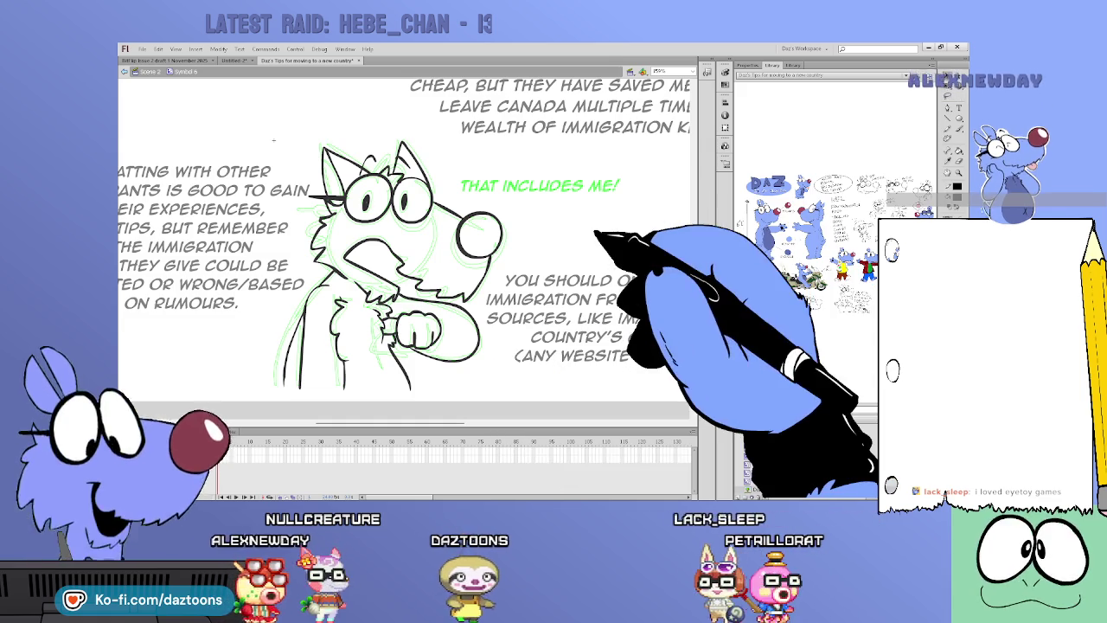
- Exit the wolf symbol and its group, deselect, and zoom out to the full comic page
{"action": "double_click", "coordinate": [597, 235]}
{"action": "left_click", "coordinate": [575, 208]}
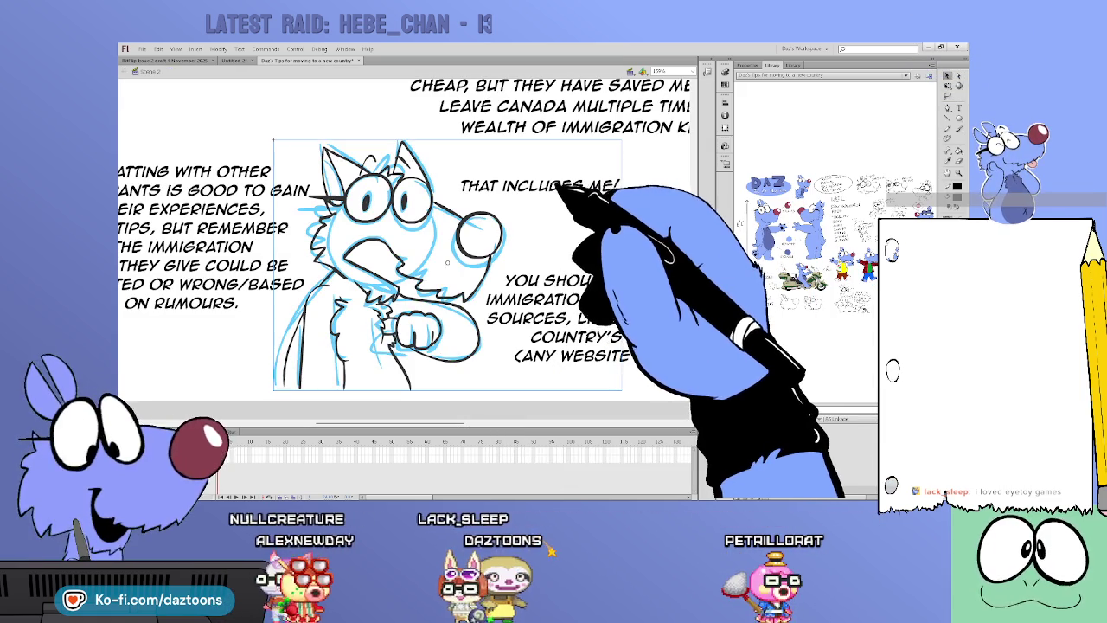
{"action": "double_click", "coordinate": [560, 187]}
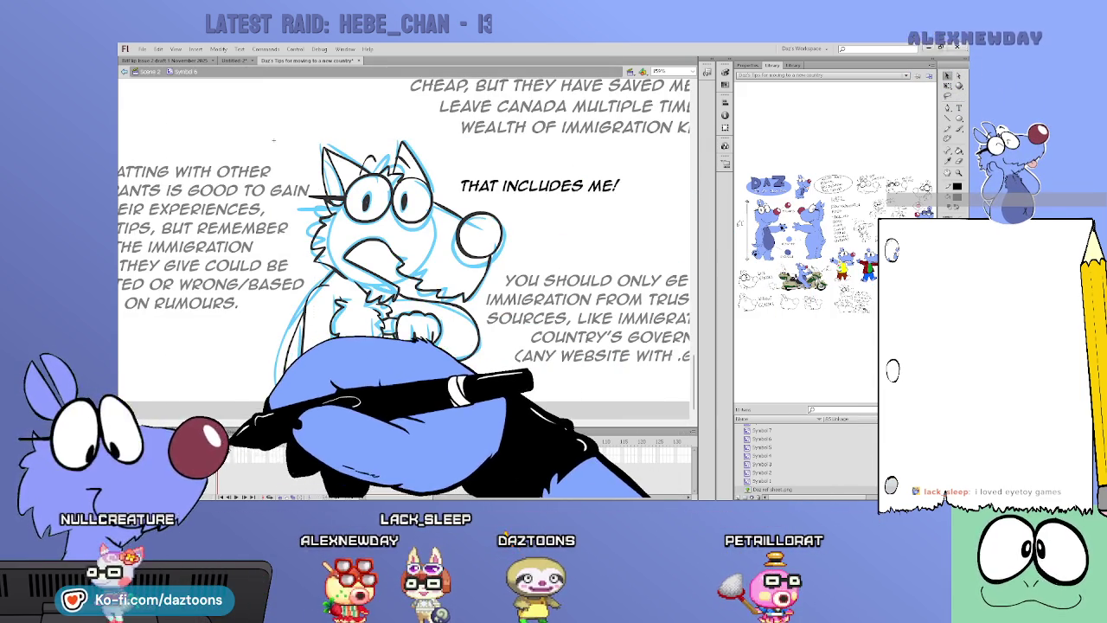
{"action": "double_click", "coordinate": [597, 190]}
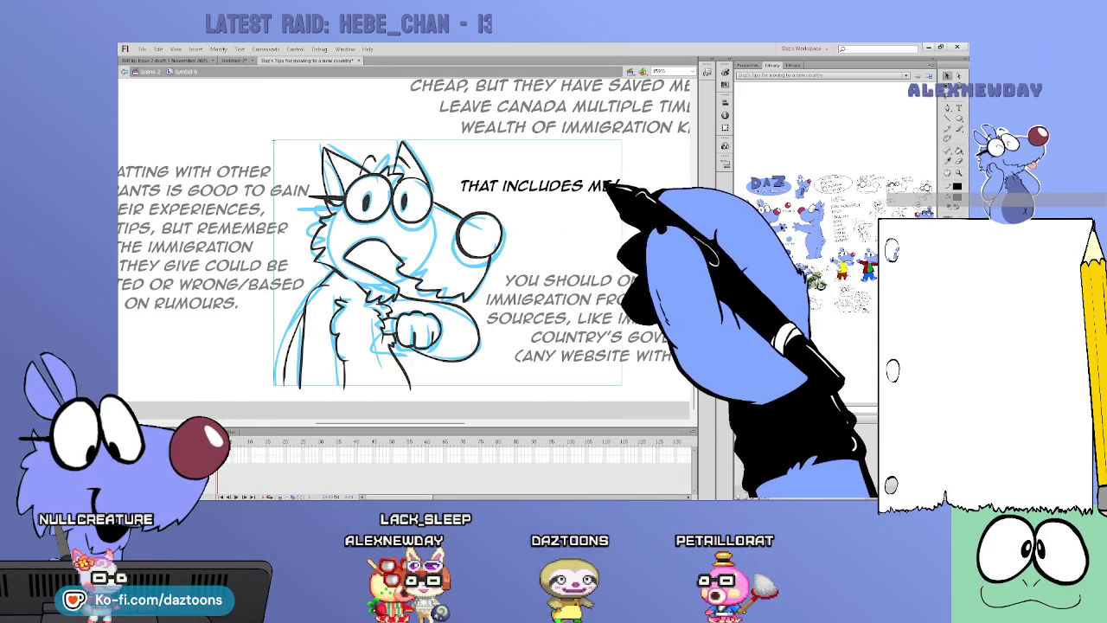
{"action": "left_click", "coordinate": [608, 186]}
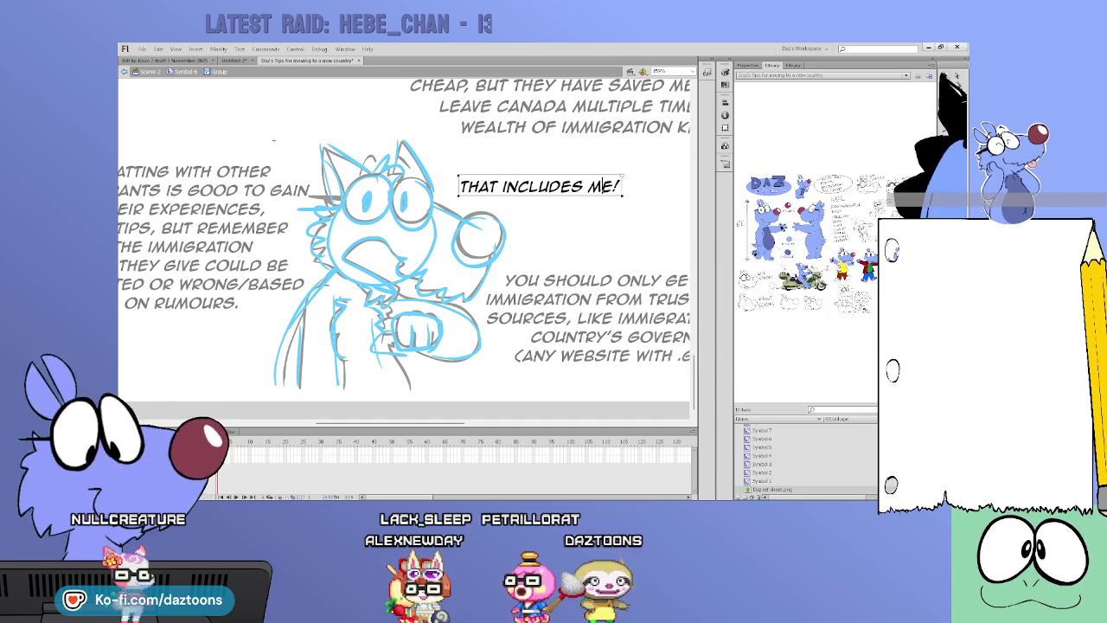
{"action": "left_click", "coordinate": [635, 185]}
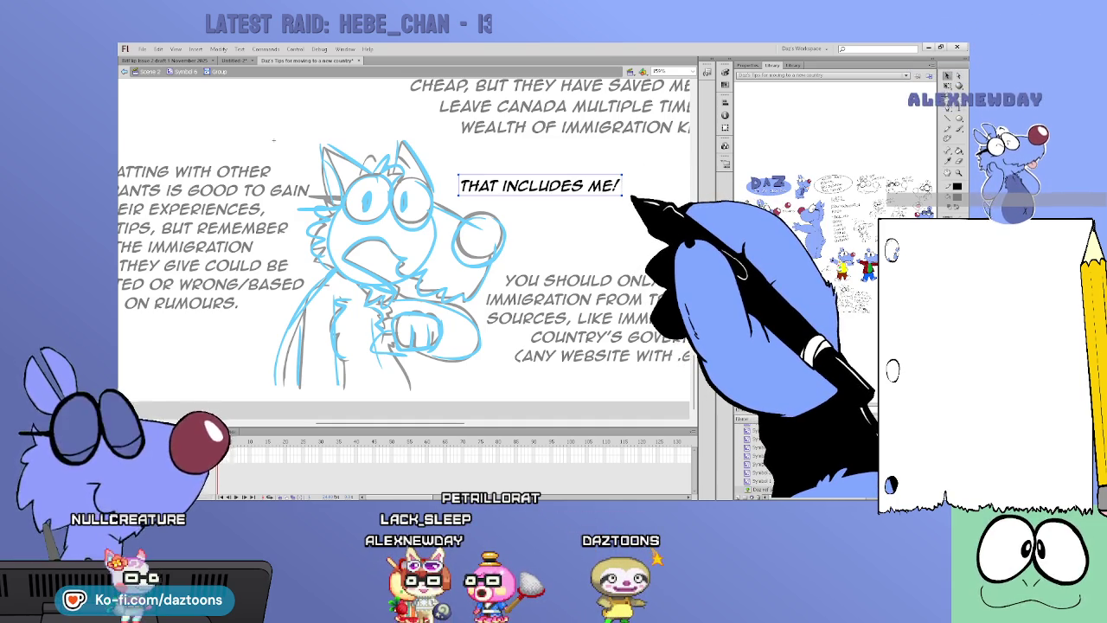
{"action": "key", "text": "Escape"}
{"action": "left_click", "coordinate": [447, 262]}
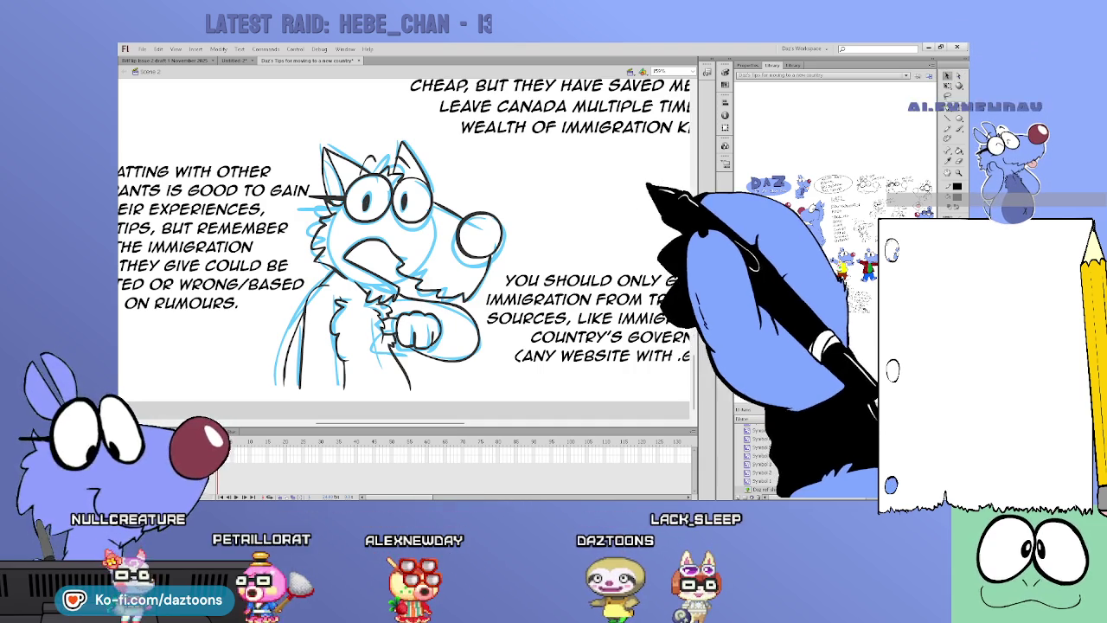
{"action": "key", "text": "ctrl+2"}
{"action": "key", "text": "ctrl+minus"}
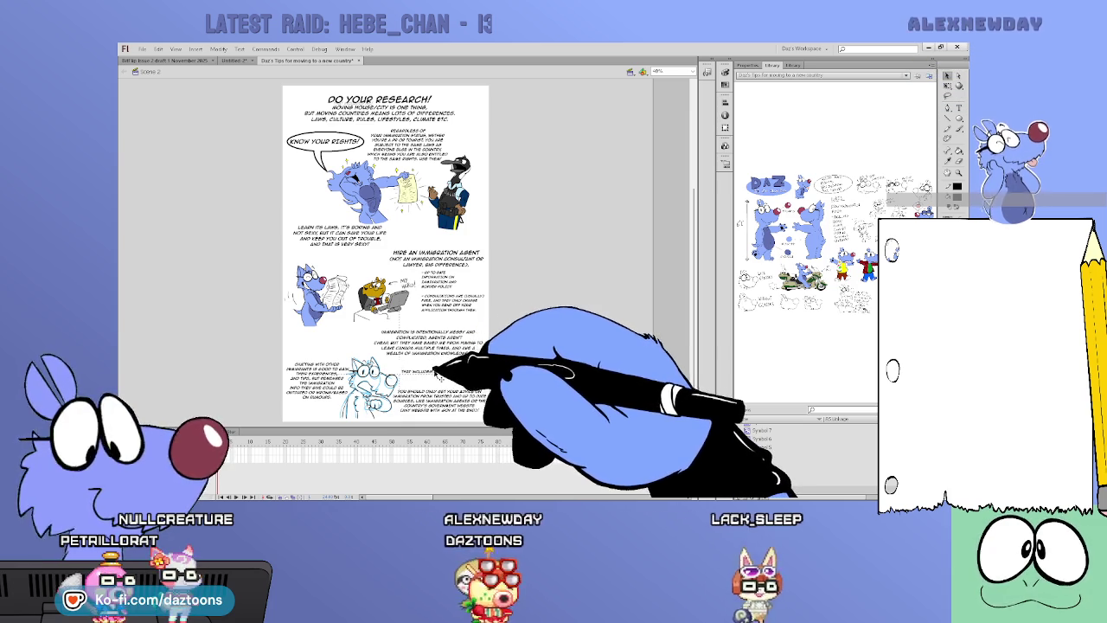
- Check the caption beside the wolf, zoom into the lower page, and enter the wolf symbol
{"action": "left_click", "coordinate": [433, 376]}
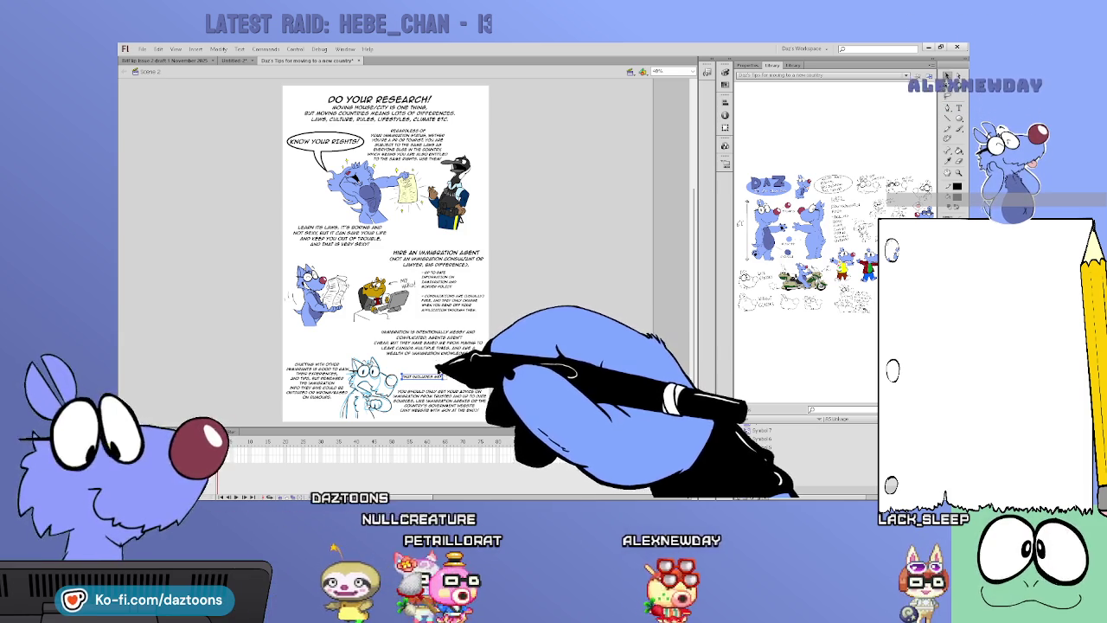
{"action": "left_click", "coordinate": [450, 395]}
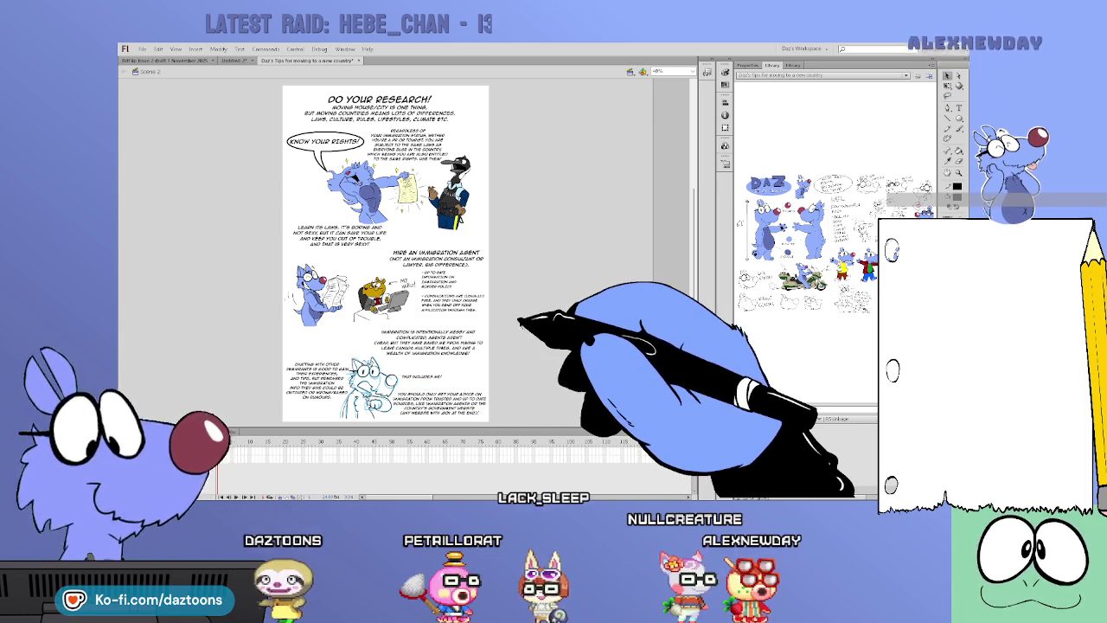
{"action": "scroll", "coordinate": [376, 432], "scroll_direction": "up", "scroll_amount": 2}
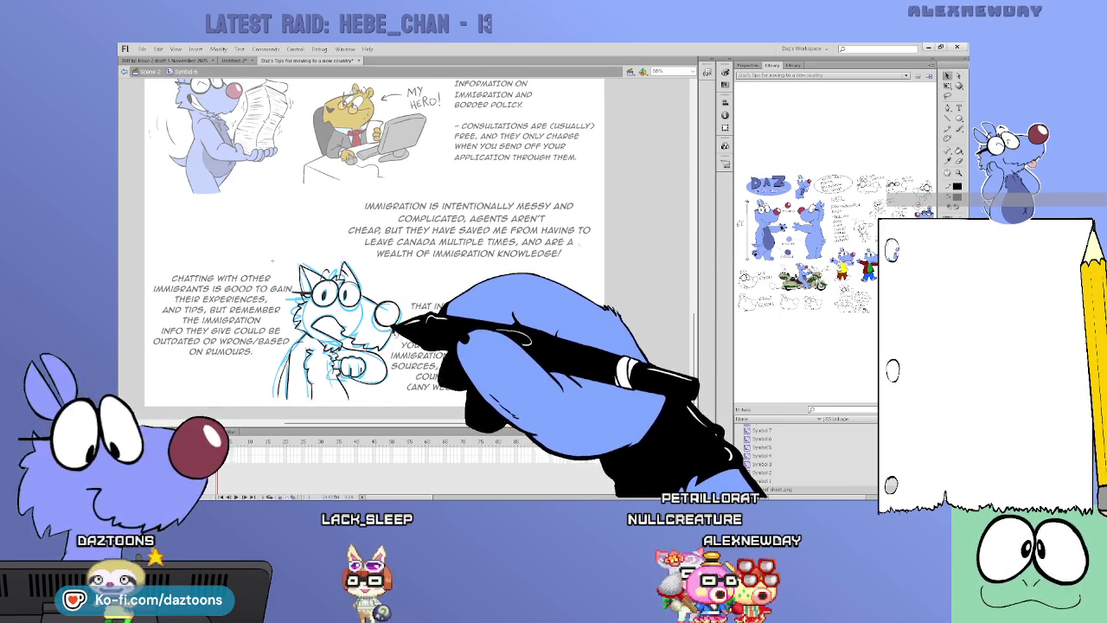
{"action": "double_click", "coordinate": [381, 338]}
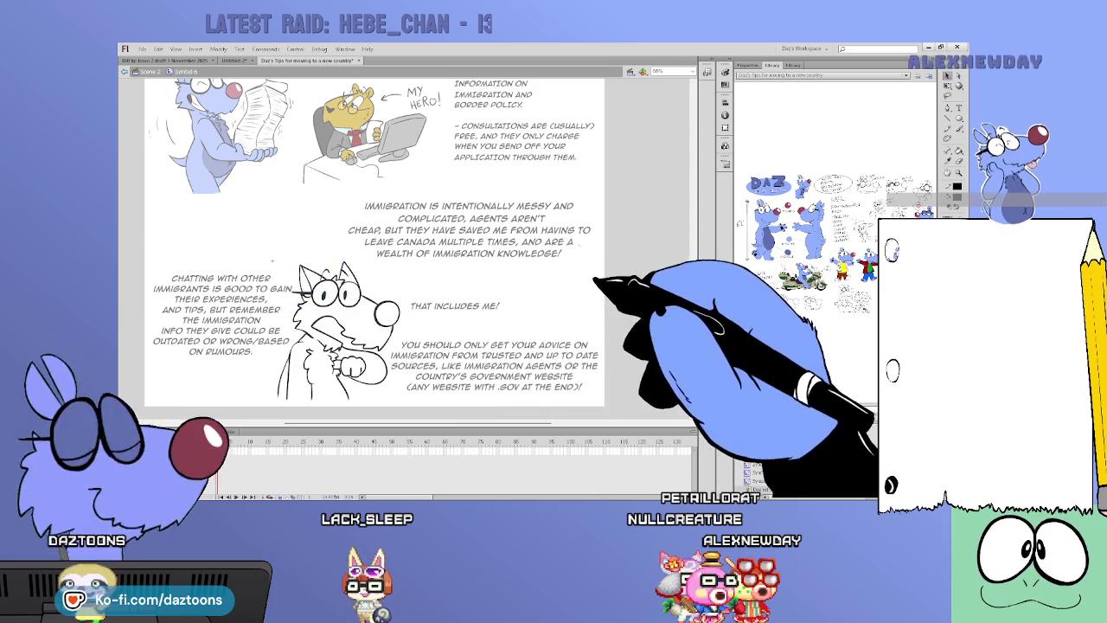
- Zoom in and out on the wolf, then enter its line-art symbol
{"action": "double_click", "coordinate": [470, 290]}
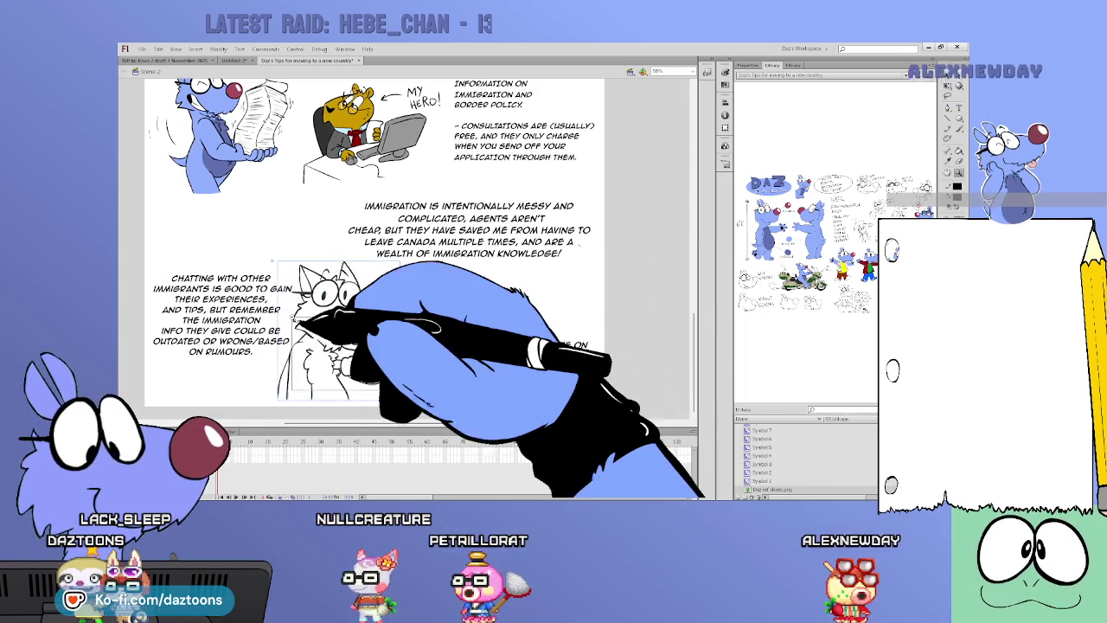
{"action": "key", "text": "ctrl+equal"}
{"action": "key", "text": "ctrl+equal"}
{"action": "key", "text": "ctrl+minus"}
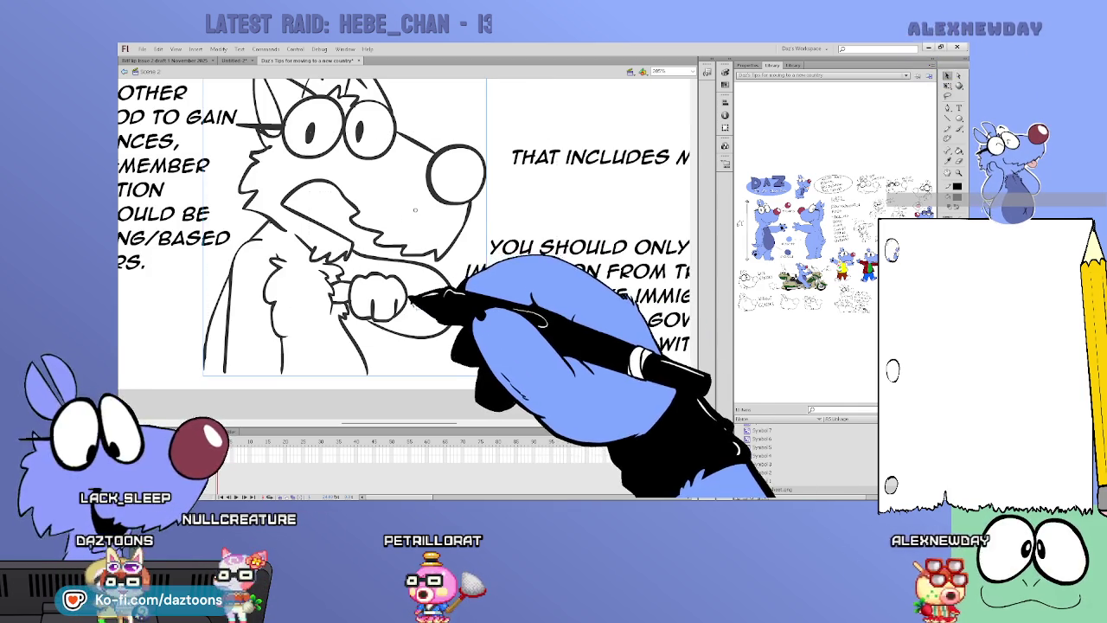
{"action": "double_click", "coordinate": [413, 303]}
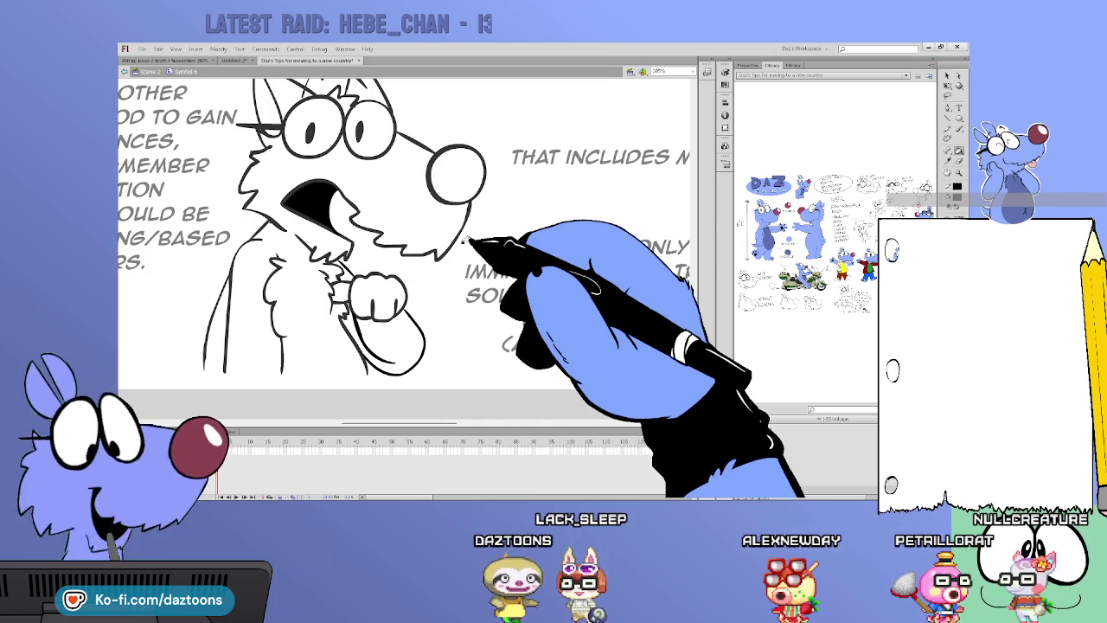
- Ink the wolf's open mouth in black and fill its nose dark red with the Paint Bucket
{"action": "key", "text": "ctrl+minus"}
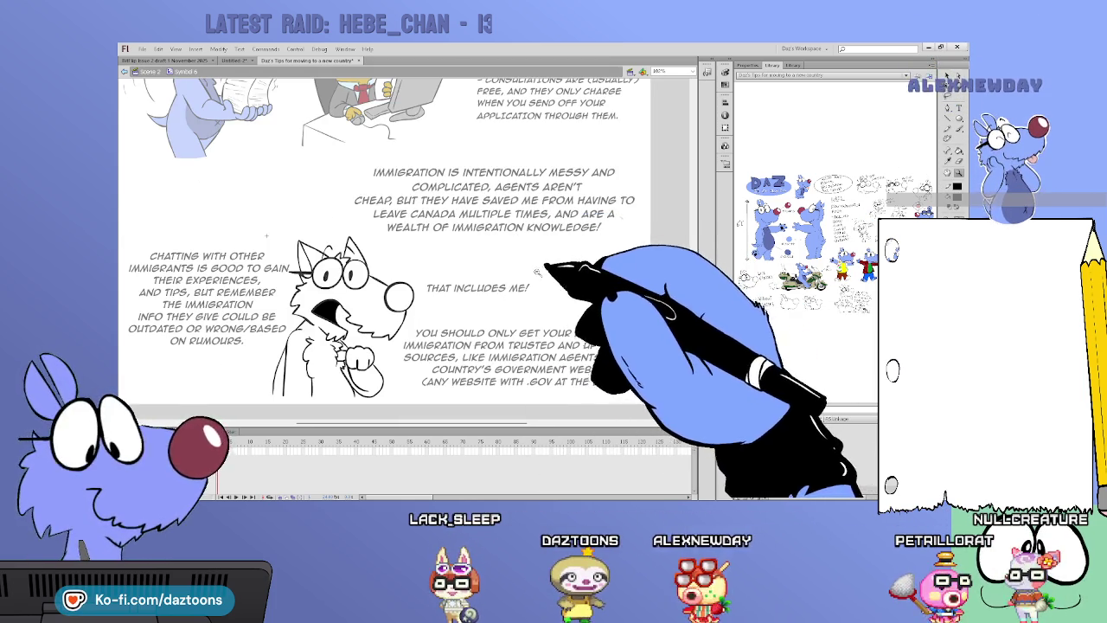
{"action": "key", "text": "ctrl+equal"}
{"action": "key", "text": "ctrl+equal"}
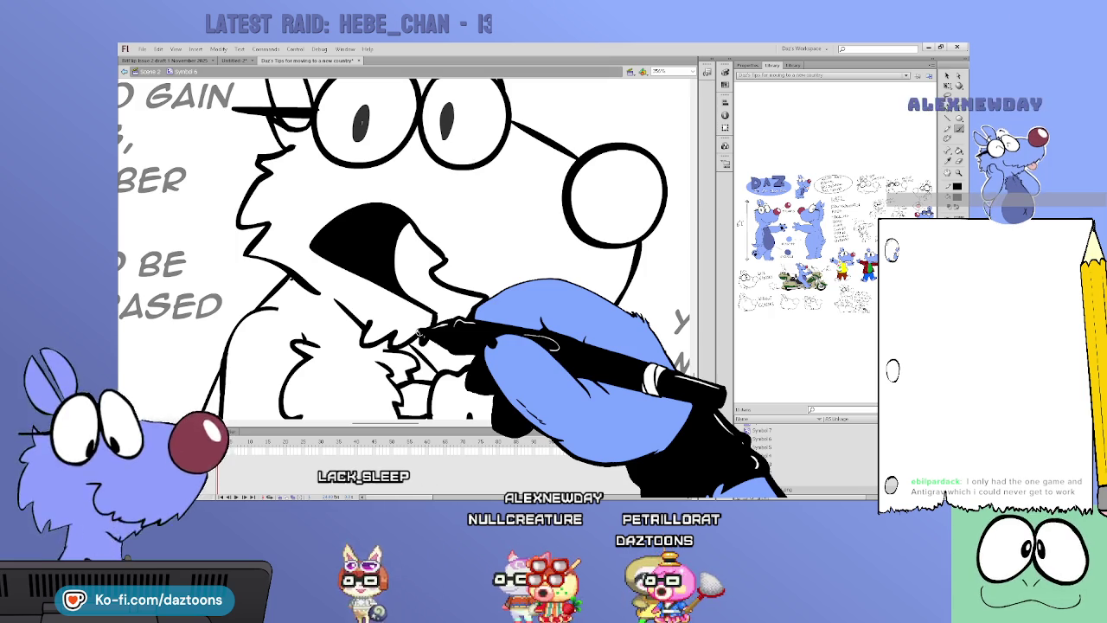
{"action": "key", "text": "ctrl+minus"}
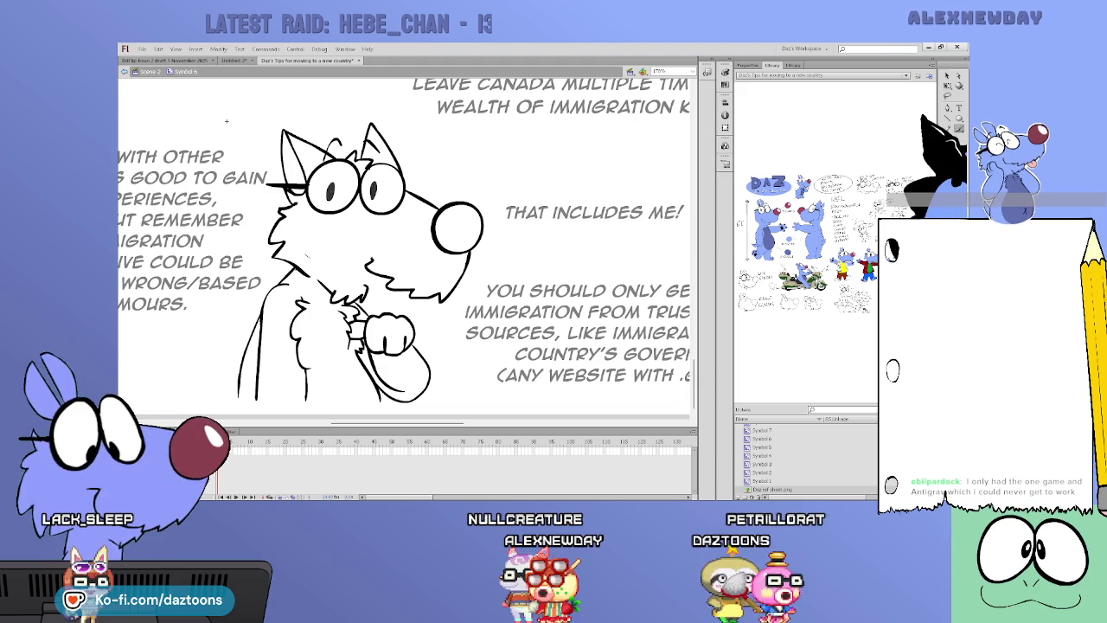
{"action": "left_click_drag", "start_coordinate": [372, 252], "coordinate": [374, 267]}
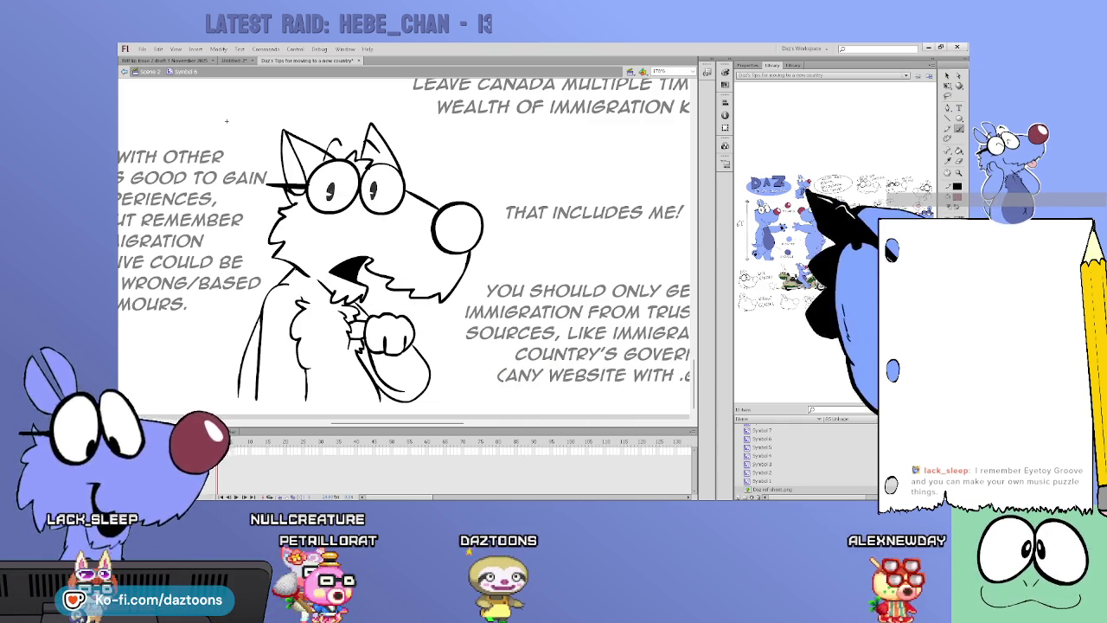
{"action": "key", "text": "k"}
{"action": "left_click", "coordinate": [456, 226]}
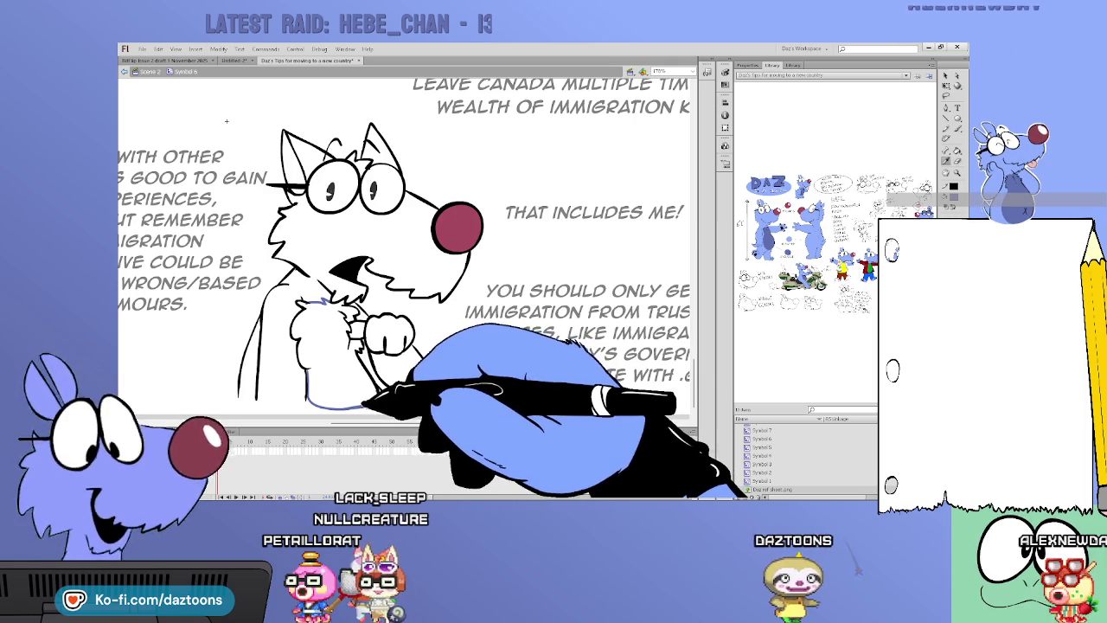
- Fill the wolf's chest fluff blue and paint blue along the bottom of its body
{"action": "left_click", "coordinate": [364, 383]}
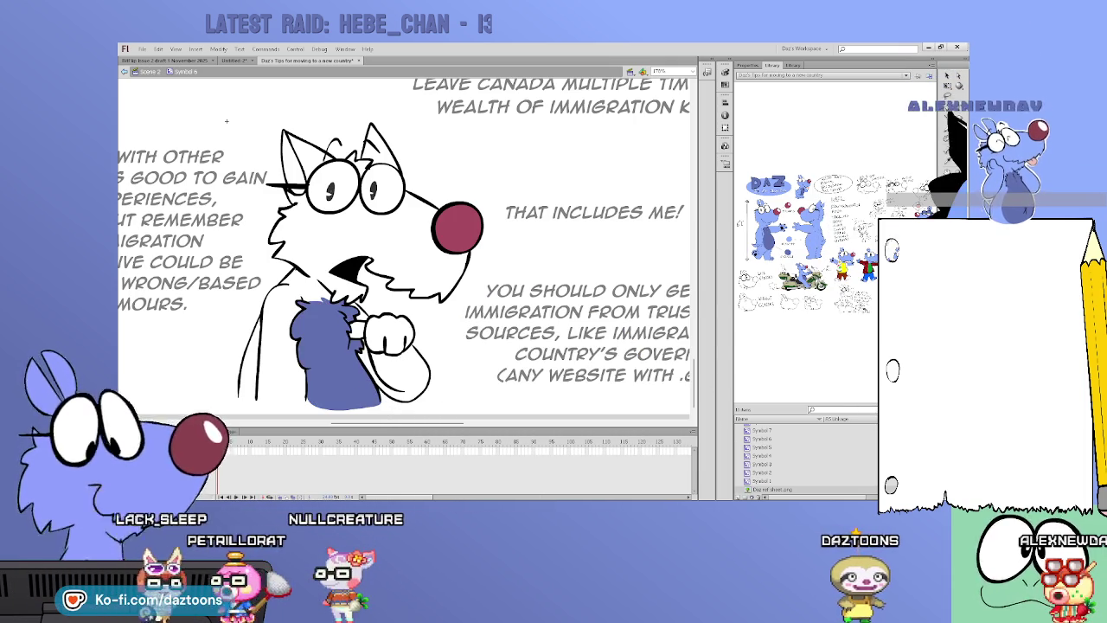
{"action": "mouse_move", "coordinate": [238, 391]}
{"action": "left_mouse_down"}
{"action": "mouse_move", "coordinate": [337, 398]}
{"action": "mouse_move", "coordinate": [400, 374]}
{"action": "left_mouse_up"}
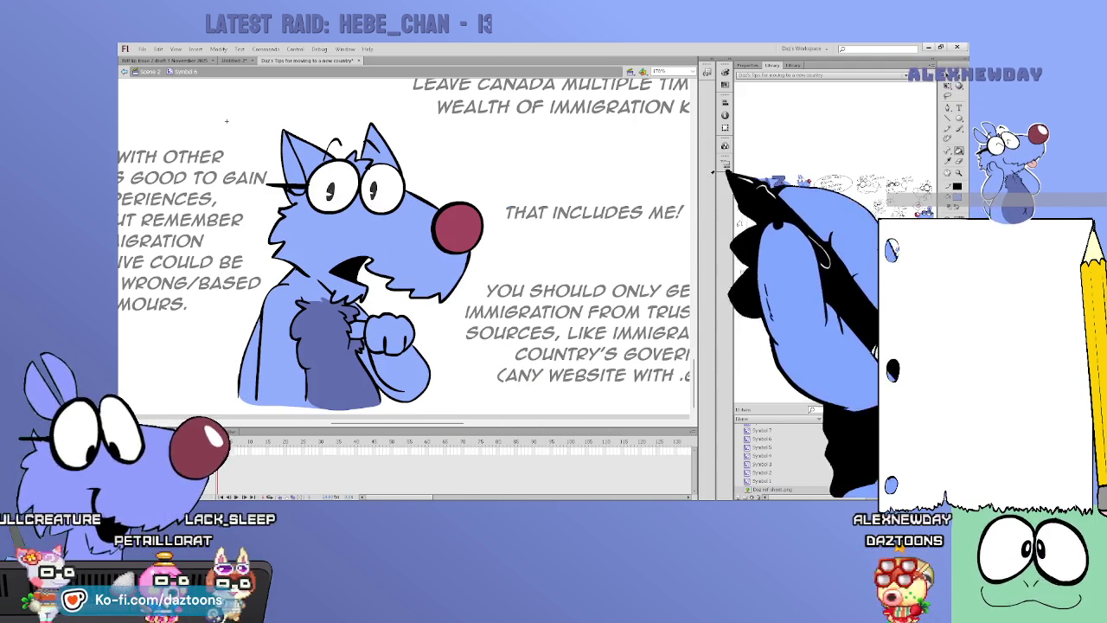
{"action": "left_click", "coordinate": [958, 126]}
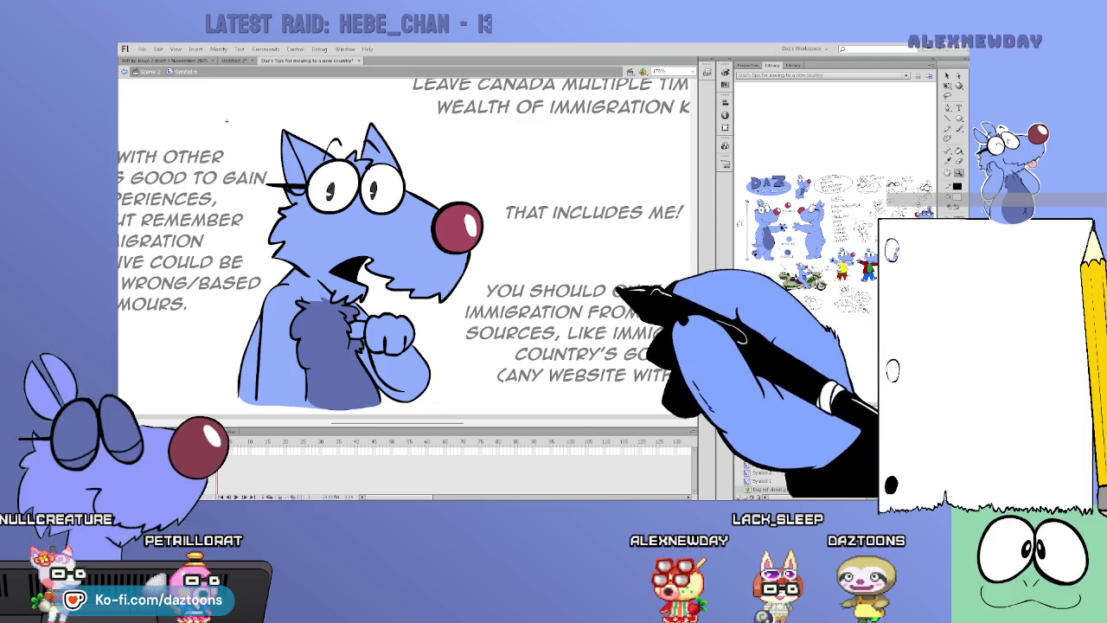
{"action": "key", "text": "ctrl+minus"}
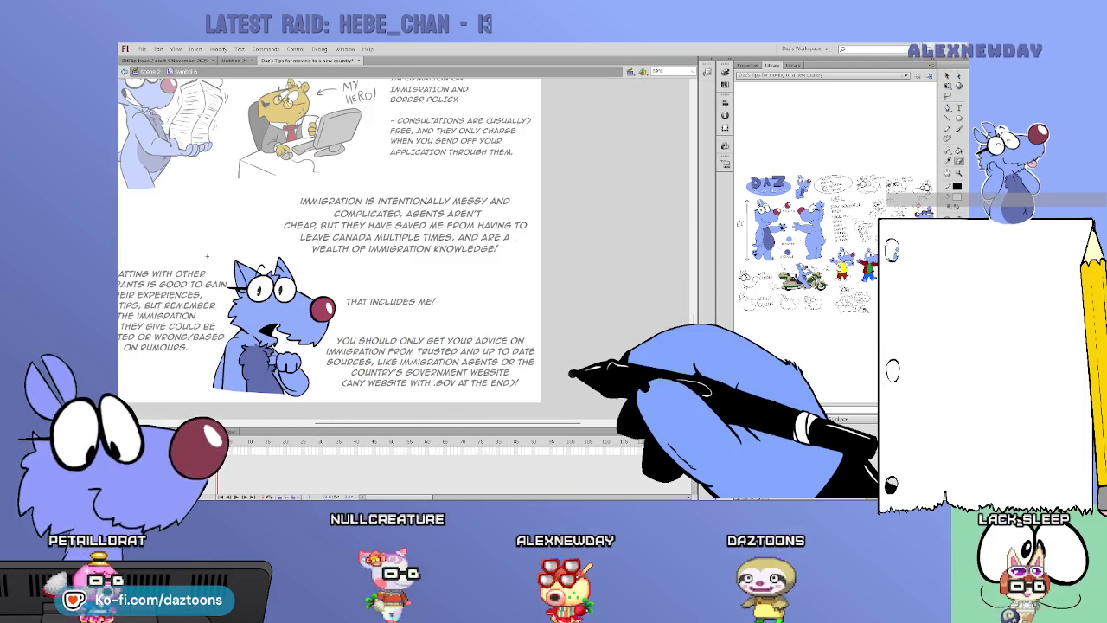
- Return to the main scene and draw a black oval bubble around 'THAT INCLUDES ME!'
{"action": "key", "text": "ctrl+e"}
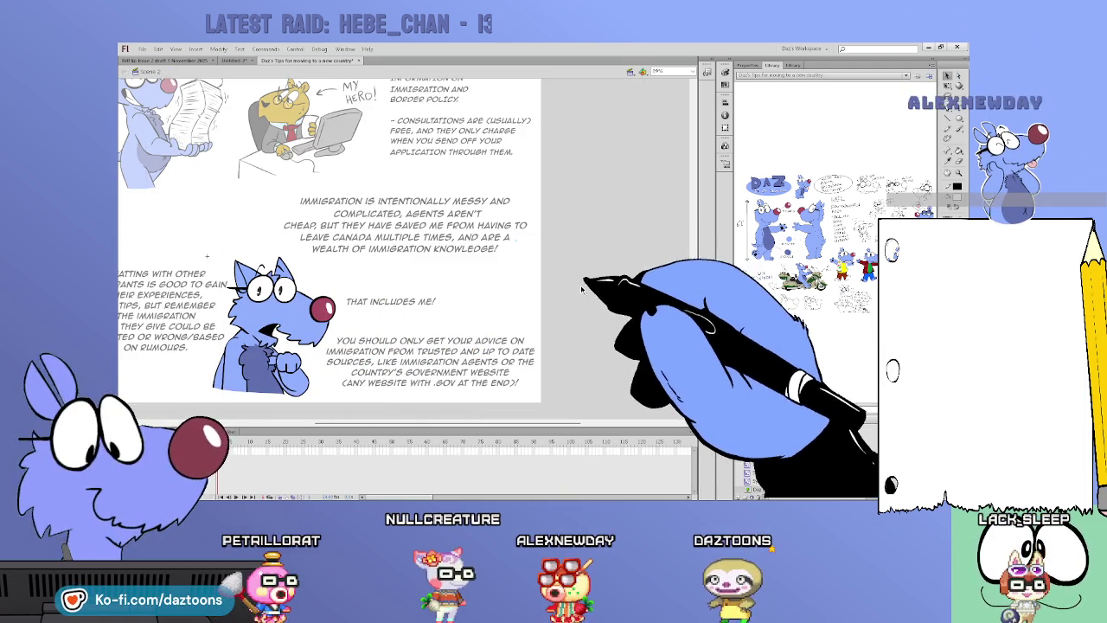
{"action": "scroll", "coordinate": [416, 242], "scroll_direction": "left", "scroll_amount": 5}
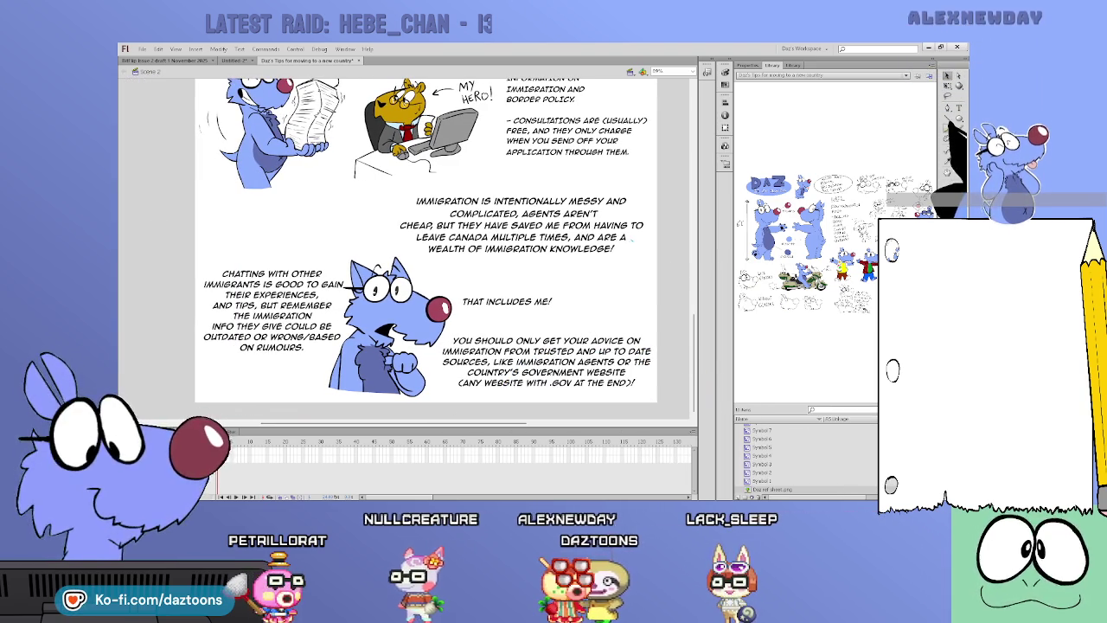
{"action": "scroll", "coordinate": [424, 251], "scroll_direction": "up", "scroll_amount": 5}
{"action": "scroll", "coordinate": [424, 251], "scroll_direction": "up", "scroll_amount": 4}
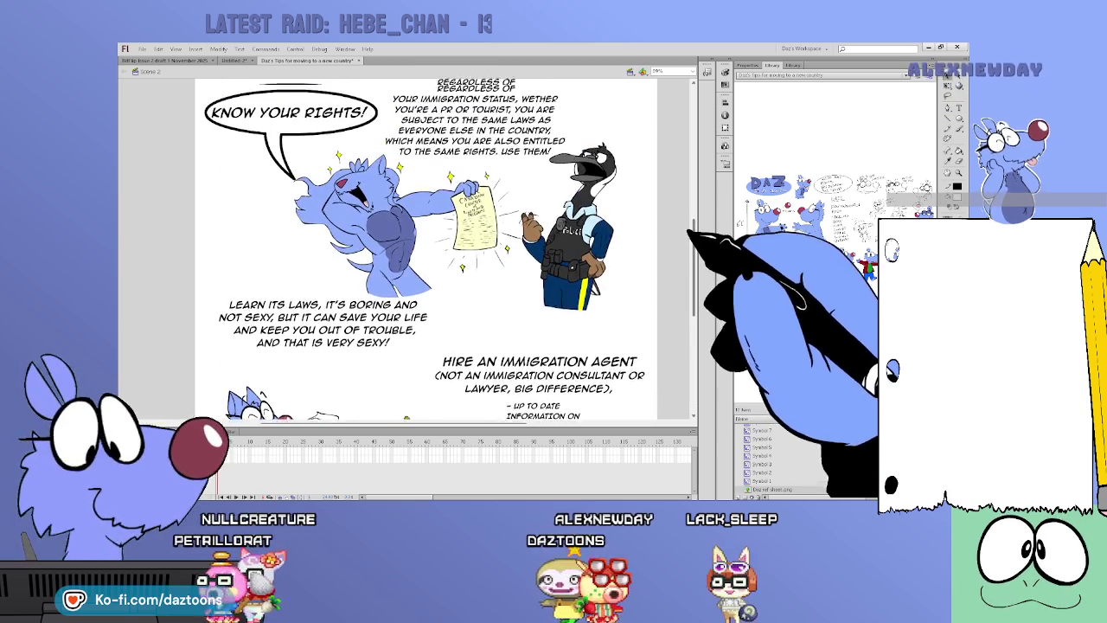
{"action": "scroll", "coordinate": [424, 251], "scroll_direction": "down", "scroll_amount": 6}
{"action": "scroll", "coordinate": [424, 251], "scroll_direction": "down", "scroll_amount": 1}
{"action": "scroll", "coordinate": [424, 251], "scroll_direction": "up", "scroll_amount": 8}
{"action": "scroll", "coordinate": [423, 251], "scroll_direction": "up", "scroll_amount": 1}
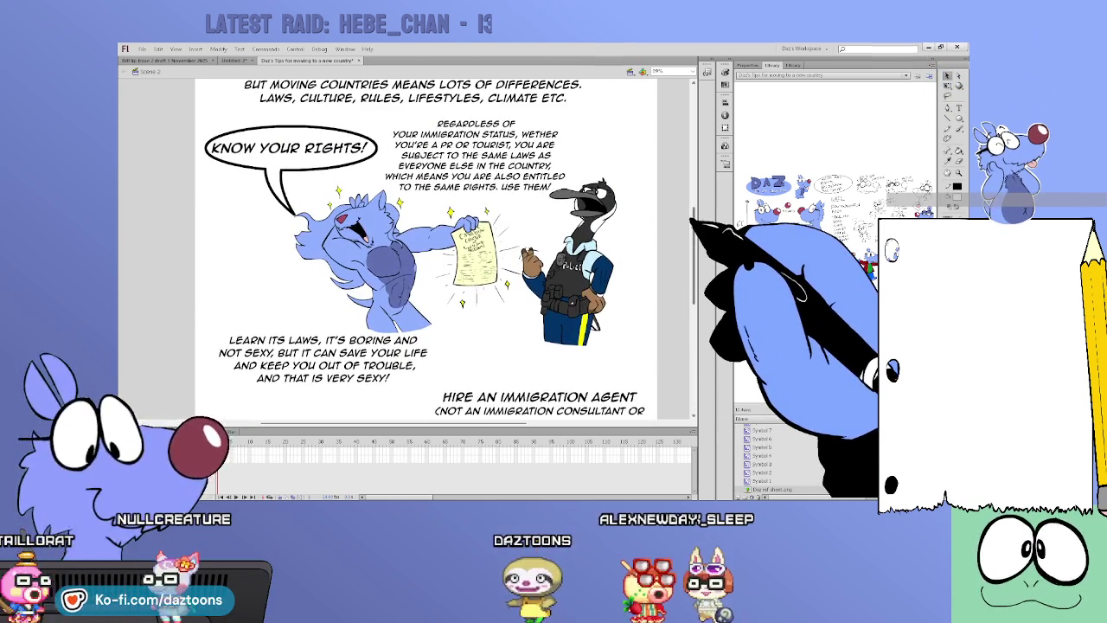
{"action": "scroll", "coordinate": [424, 251], "scroll_direction": "down", "scroll_amount": 6}
{"action": "scroll", "coordinate": [424, 251], "scroll_direction": "down", "scroll_amount": 6}
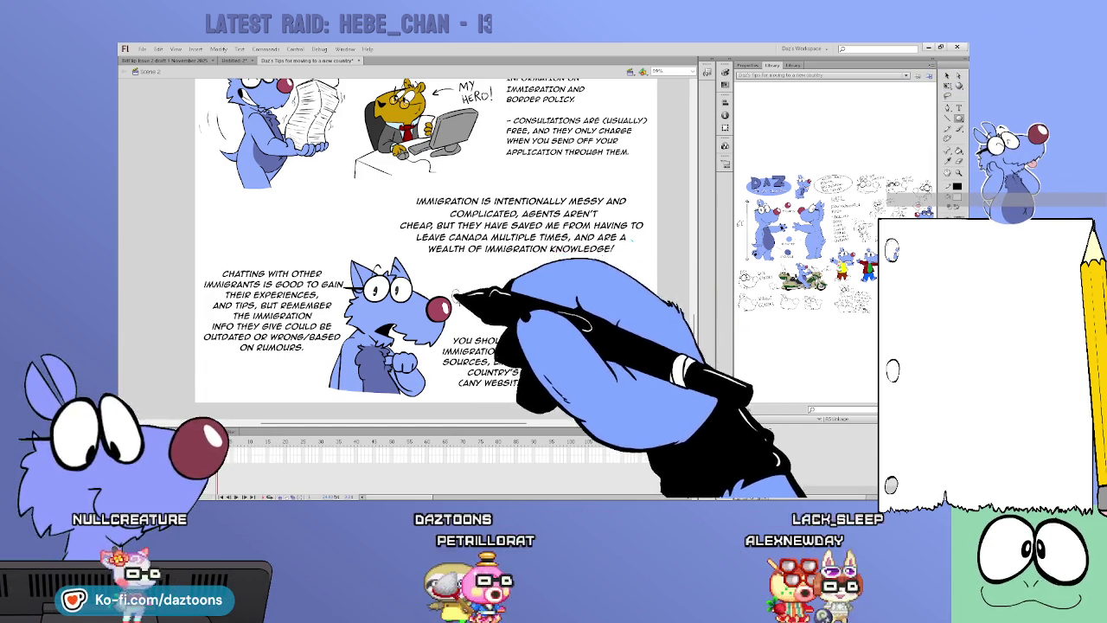
{"action": "key", "text": "ctrl+shift+a"}
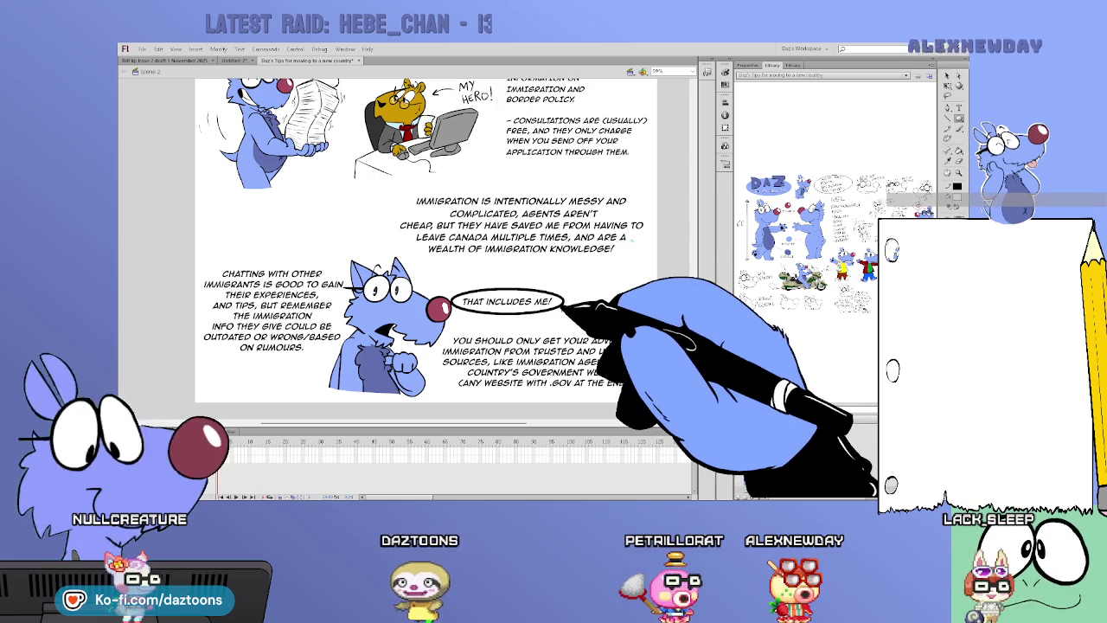
- Draw a pointed line tail from the 'THAT INCLUDES ME!' bubble to the wolf's mouth and tidy it
{"action": "left_click", "coordinate": [747, 66]}
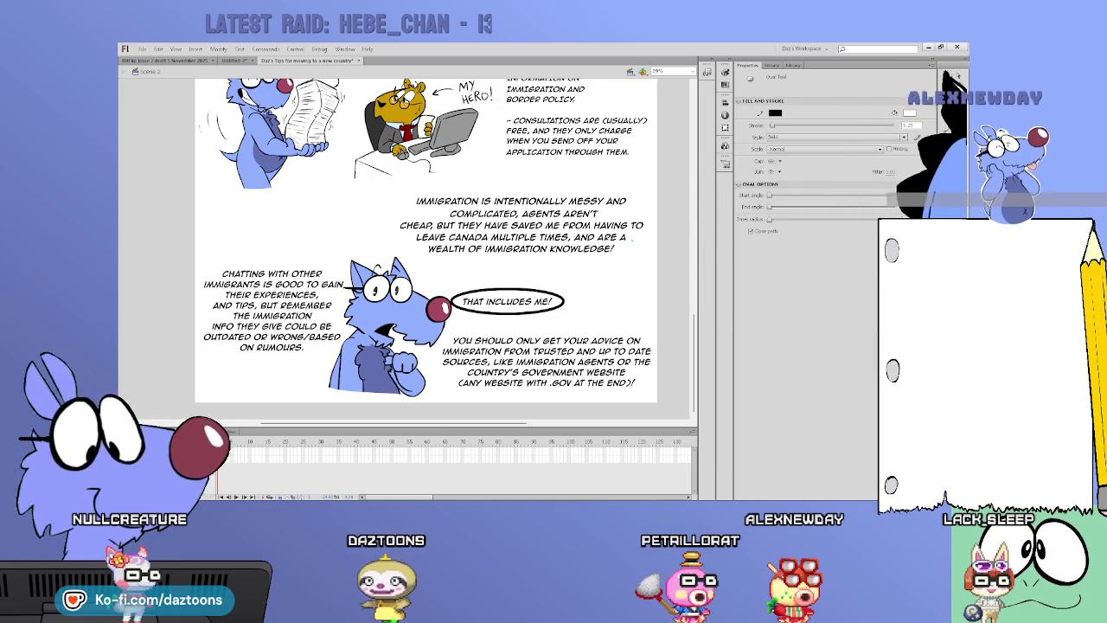
{"action": "left_click", "coordinate": [563, 301]}
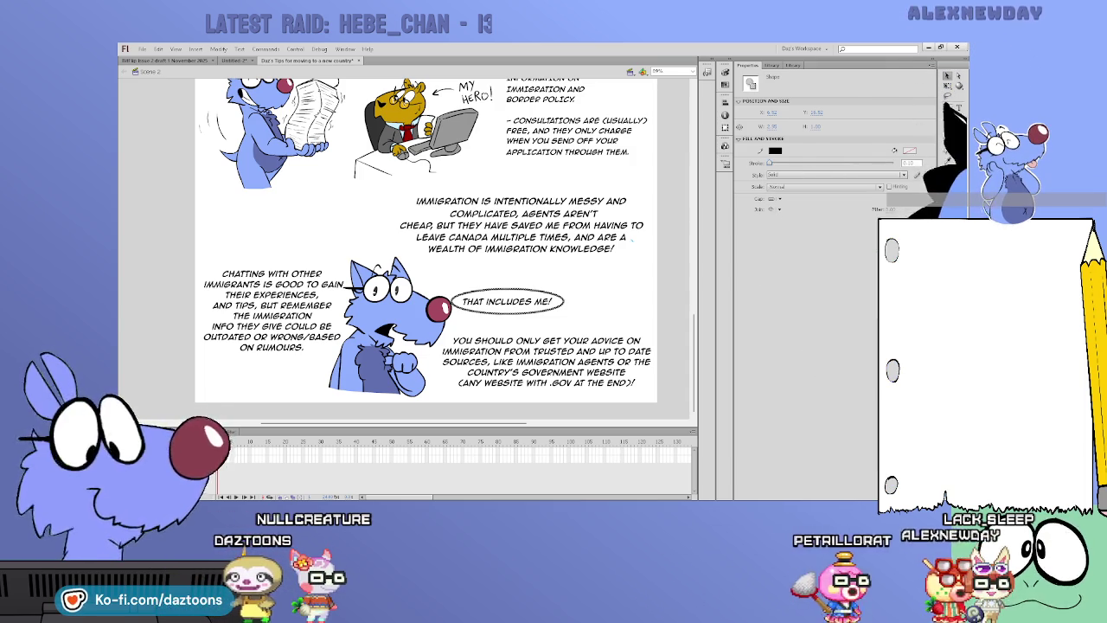
{"action": "left_click", "coordinate": [947, 115]}
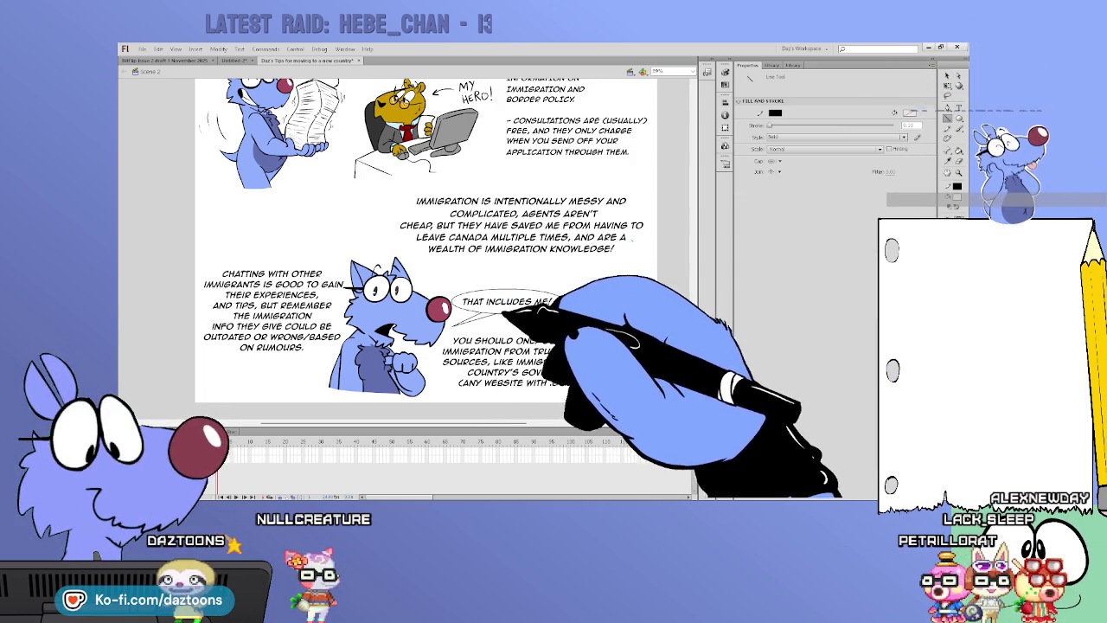
{"action": "left_click", "coordinate": [947, 76]}
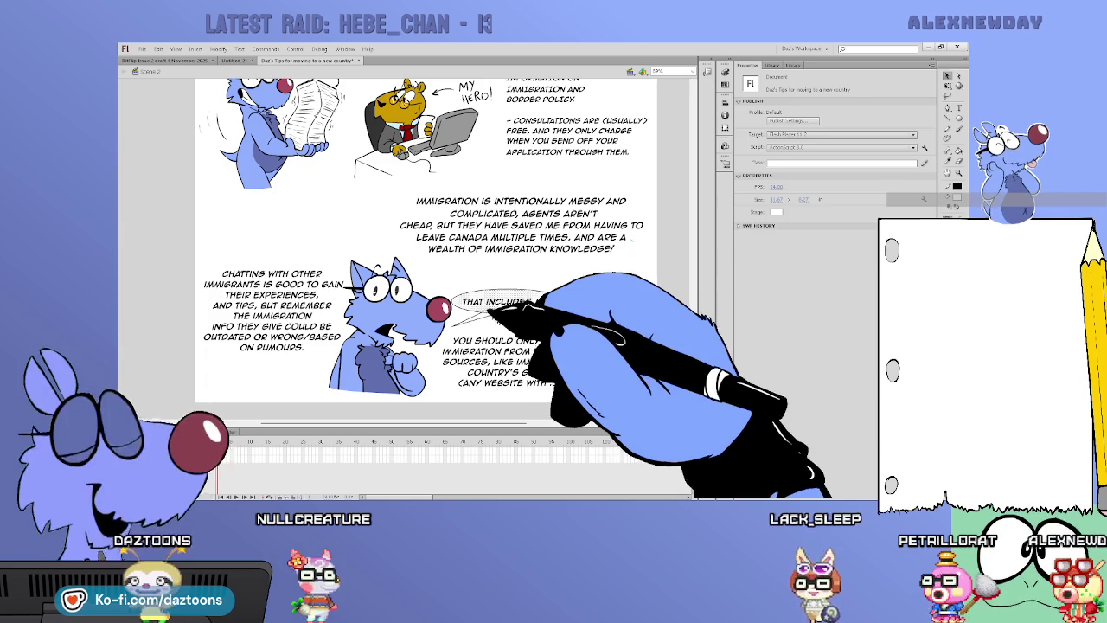
{"action": "left_click", "coordinate": [493, 311]}
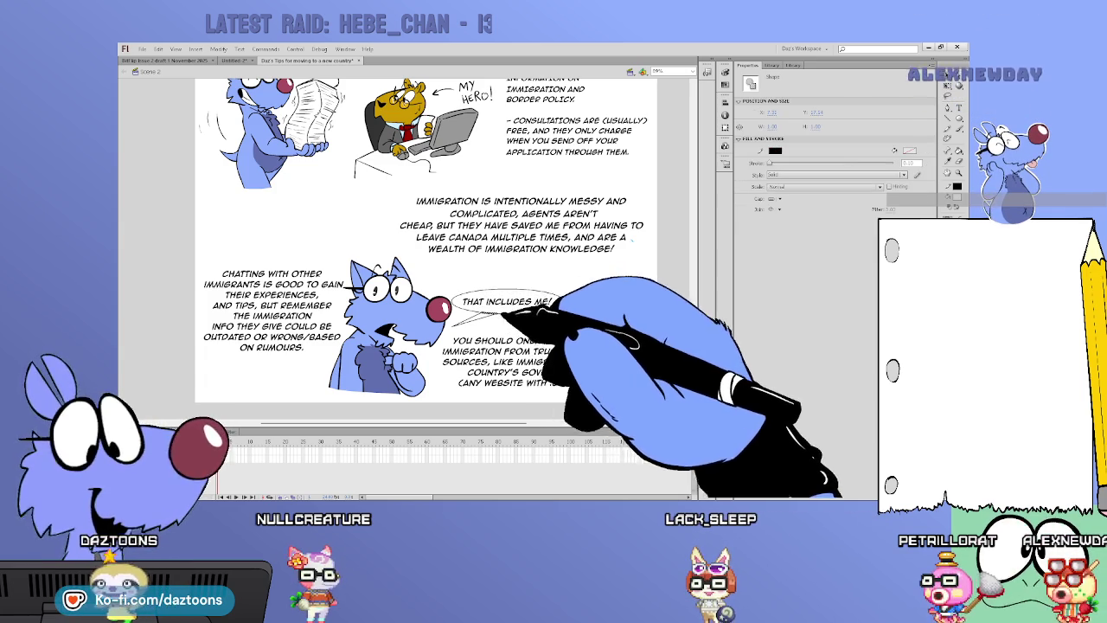
{"action": "key", "text": "k"}
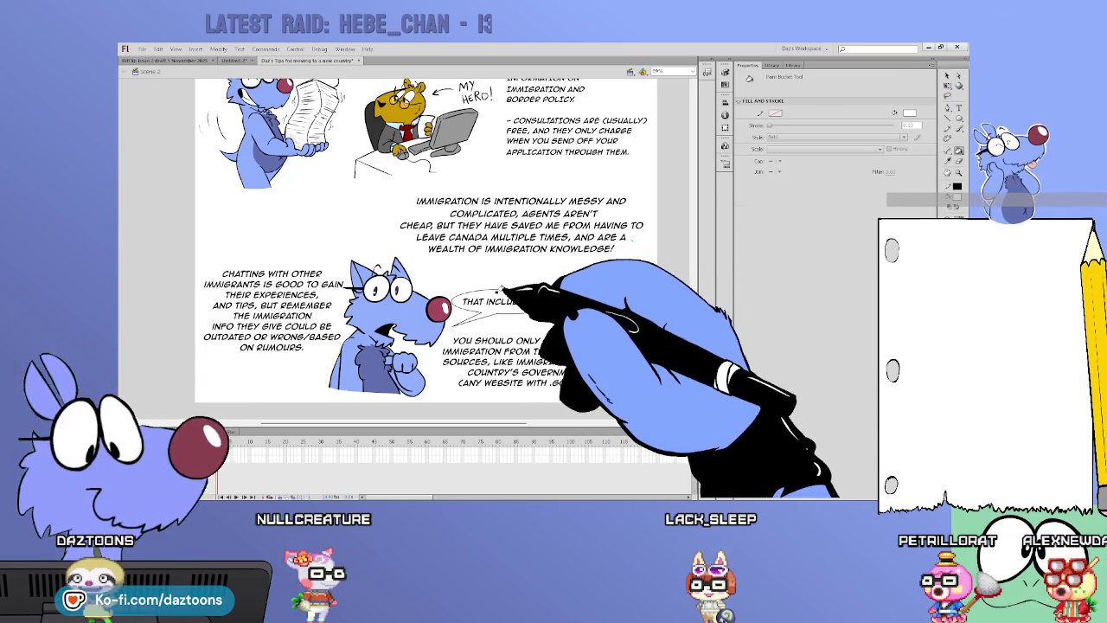
{"action": "key", "text": "v"}
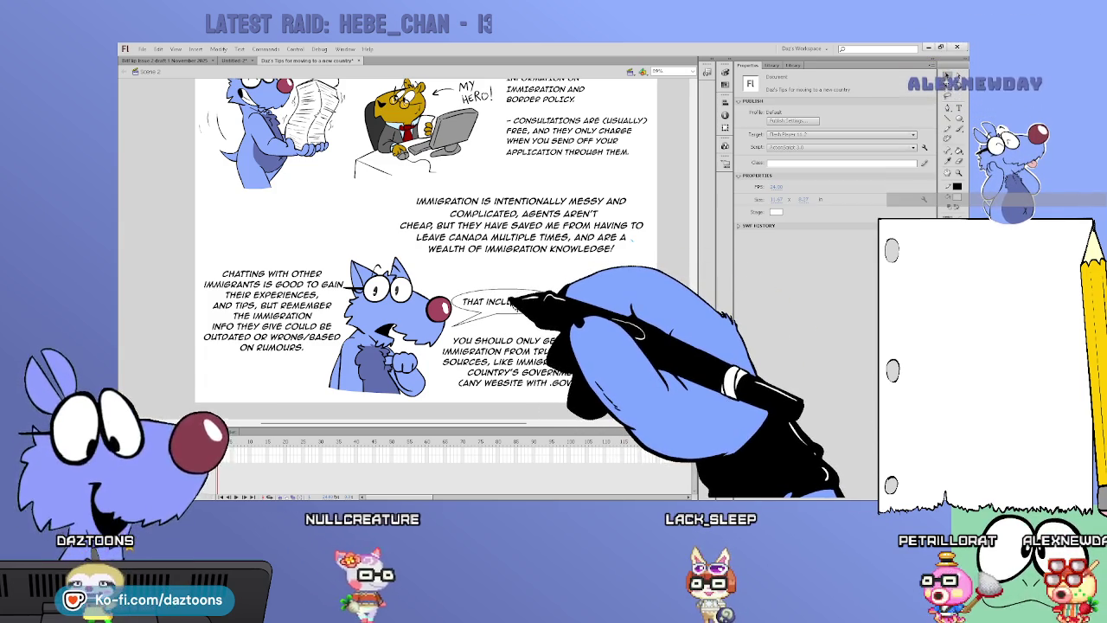
{"action": "left_click", "coordinate": [459, 298]}
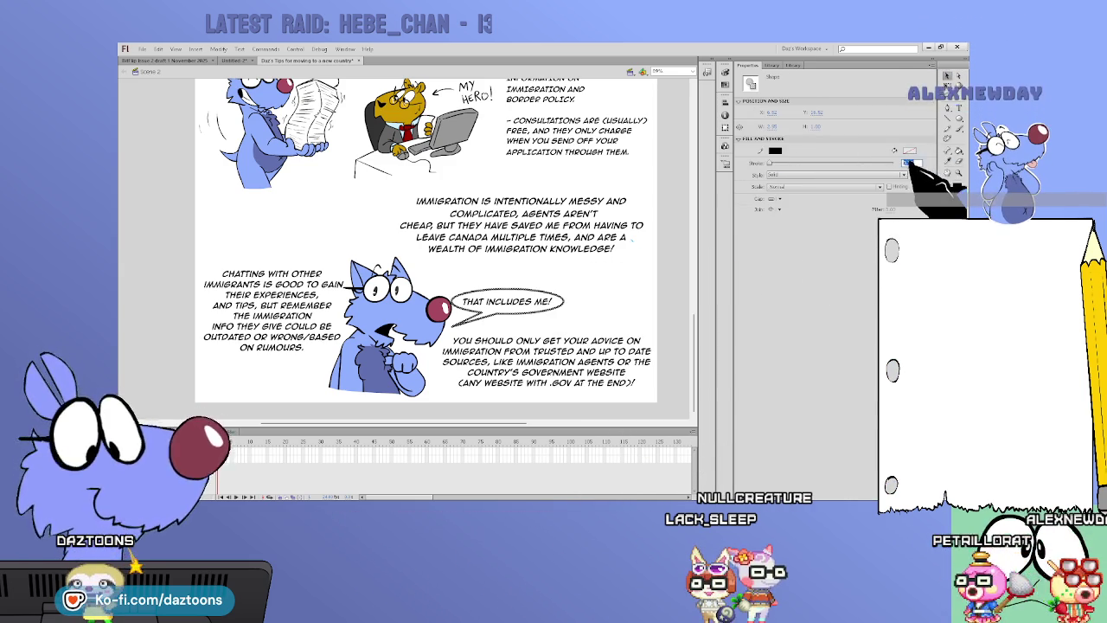
- Nudge the 'THAT INCLUDES ME!' bubble slightly right, then back left, and deselect it
{"action": "left_click", "coordinate": [671, 281]}
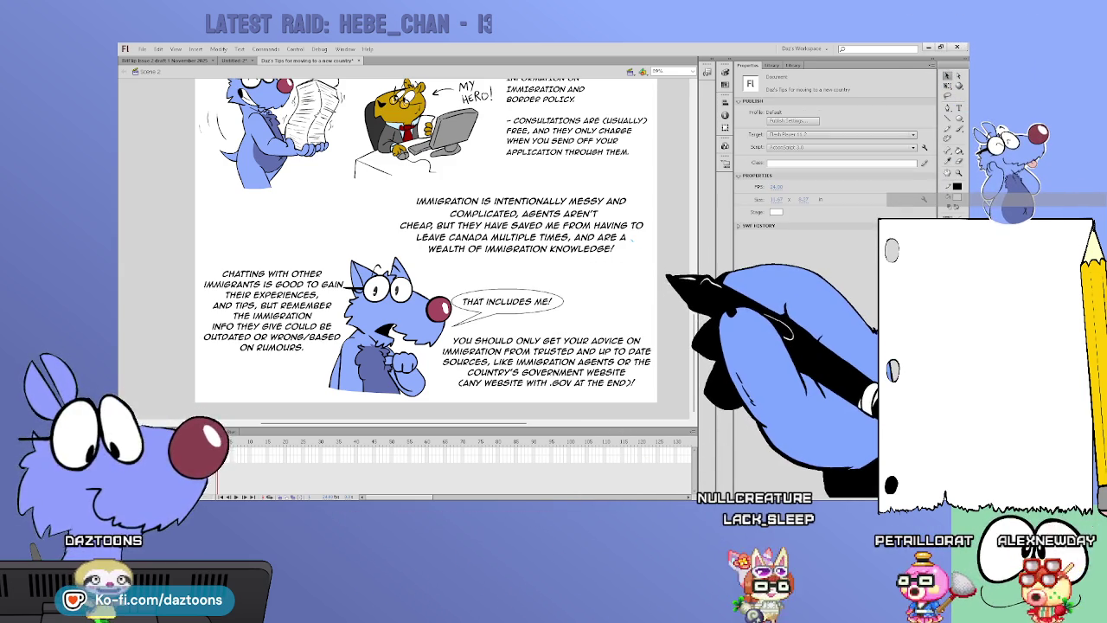
{"action": "left_click", "coordinate": [563, 301]}
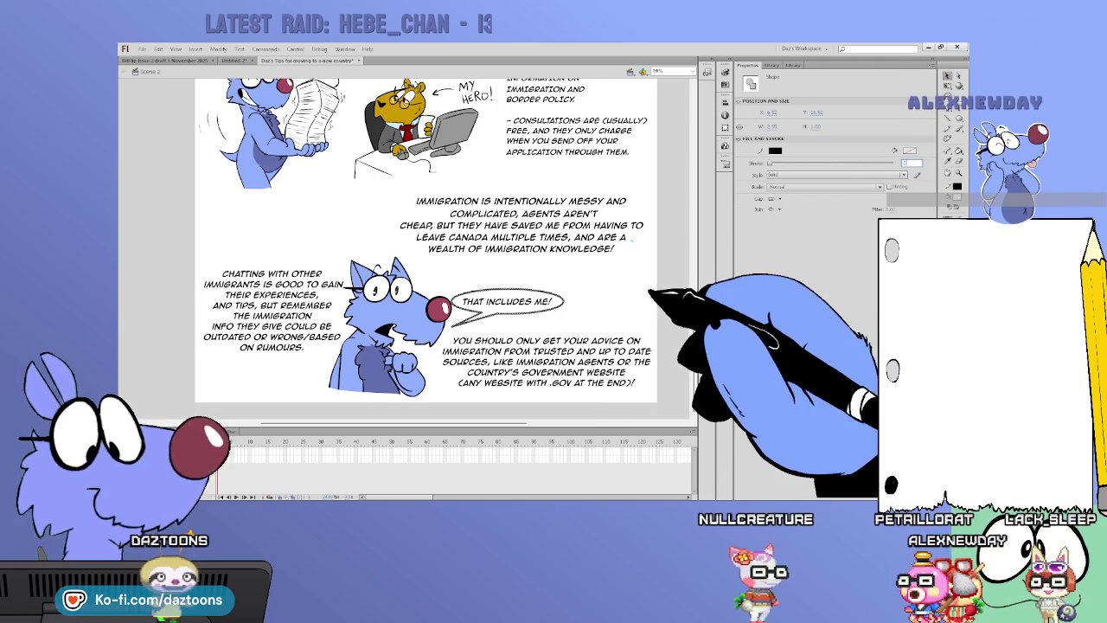
{"action": "left_click", "coordinate": [651, 297]}
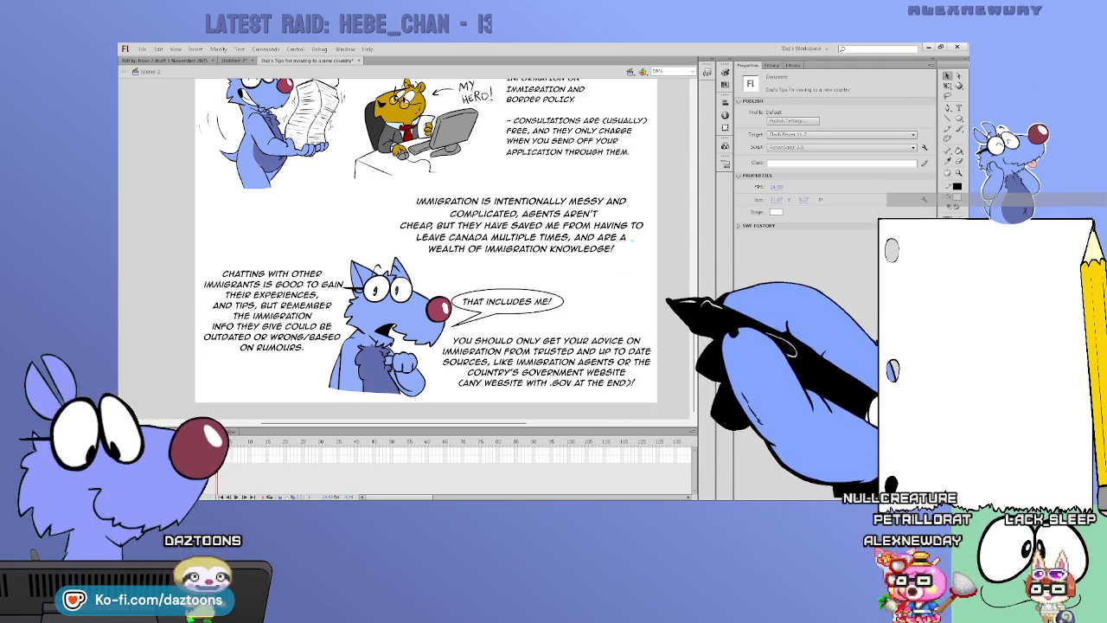
{"action": "left_click", "coordinate": [564, 302]}
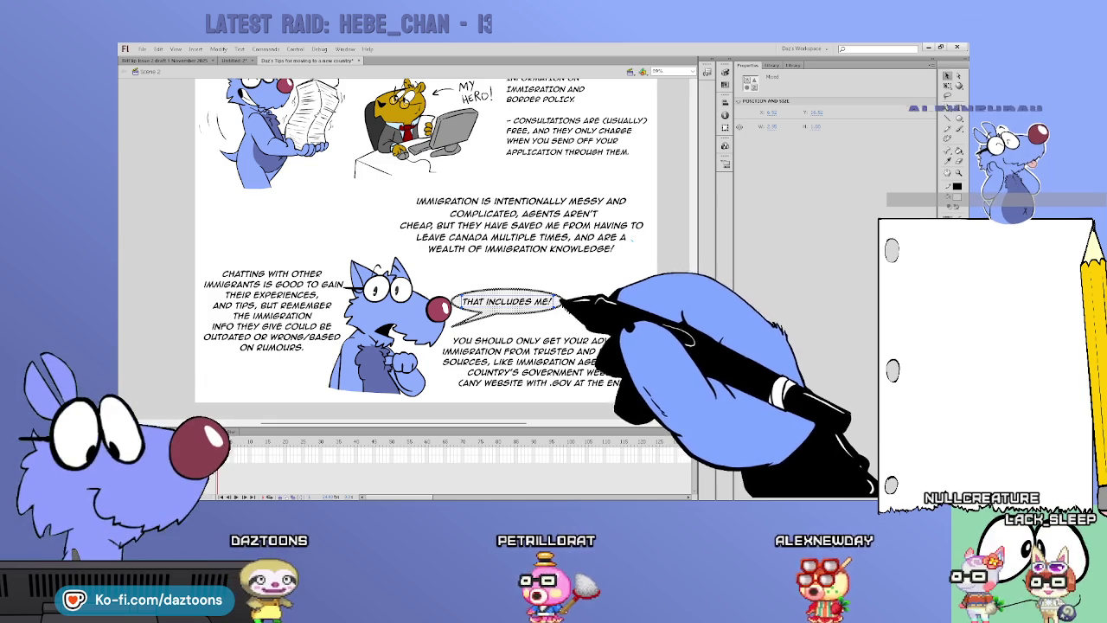
{"action": "left_click_drag", "start_coordinate": [564, 301], "coordinate": [571, 301]}
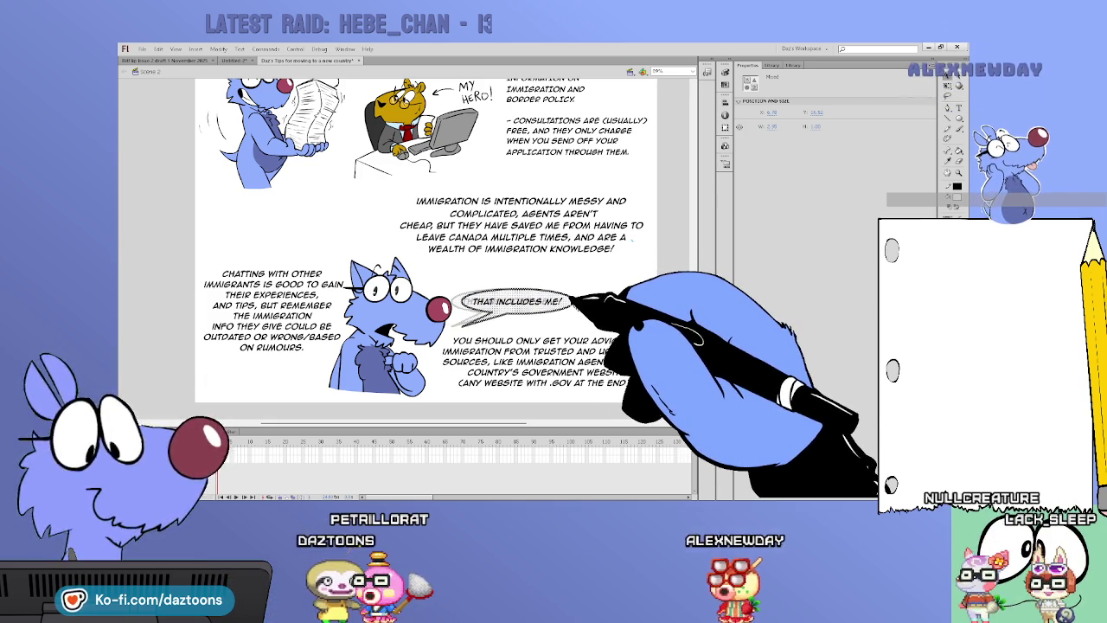
{"action": "left_click_drag", "start_coordinate": [567, 299], "coordinate": [560, 303]}
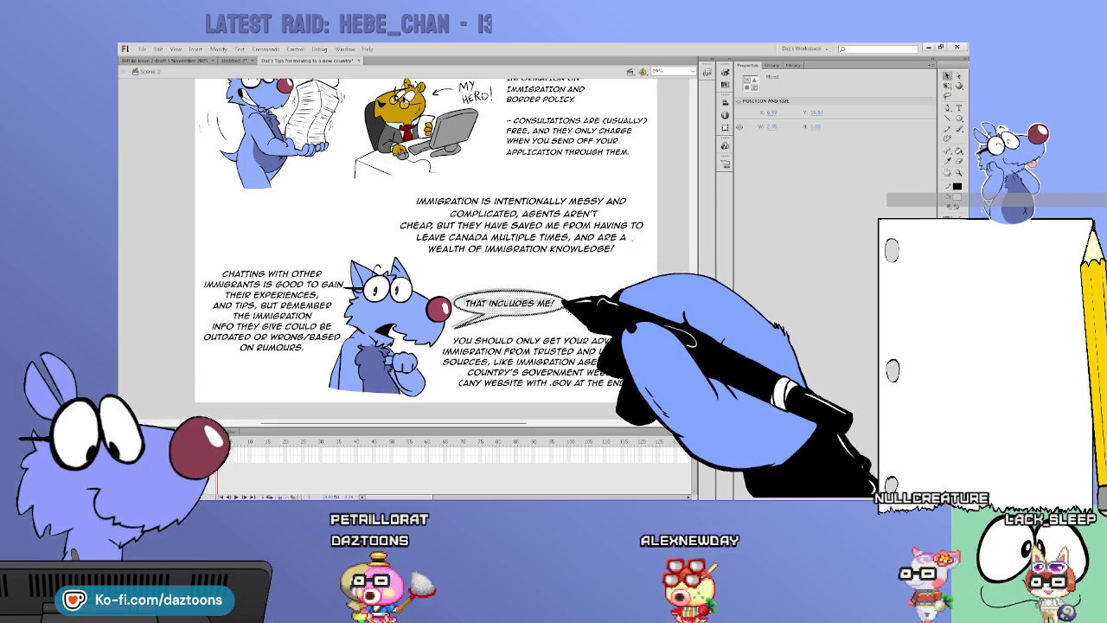
{"action": "left_click", "coordinate": [663, 395]}
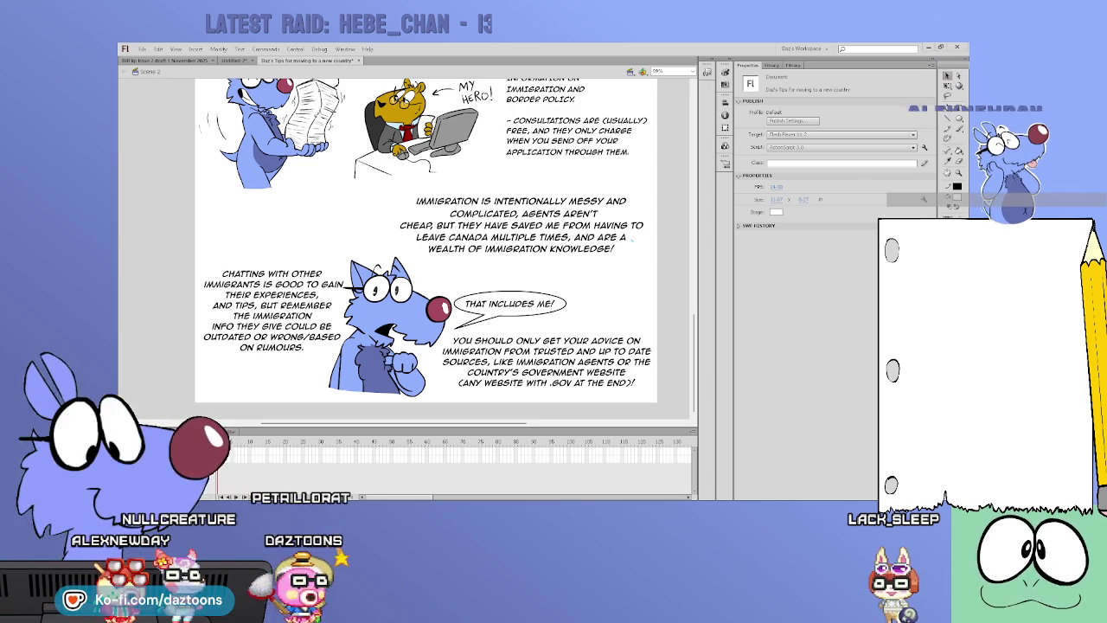
{"action": "scroll", "coordinate": [426, 250], "scroll_direction": "up", "scroll_amount": 2}
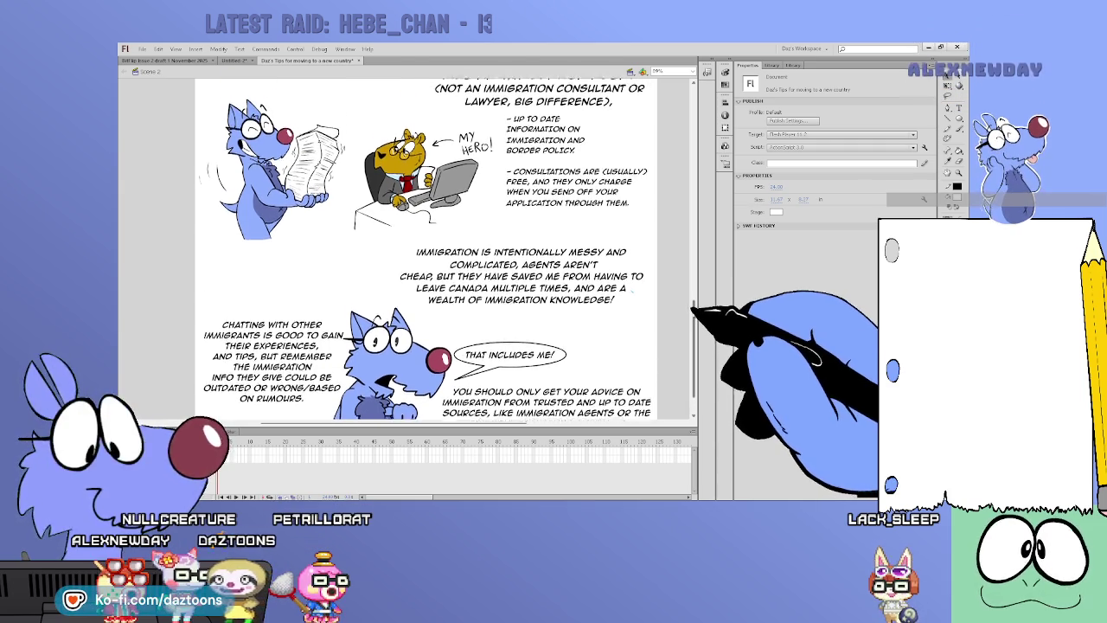
- Scroll up to the top page to frame the blue sketch of roommates at the table
{"action": "scroll", "coordinate": [425, 251], "scroll_direction": "up", "scroll_amount": 3}
{"action": "scroll", "coordinate": [425, 250], "scroll_direction": "up", "scroll_amount": 8}
{"action": "scroll", "coordinate": [425, 251], "scroll_direction": "up", "scroll_amount": 1}
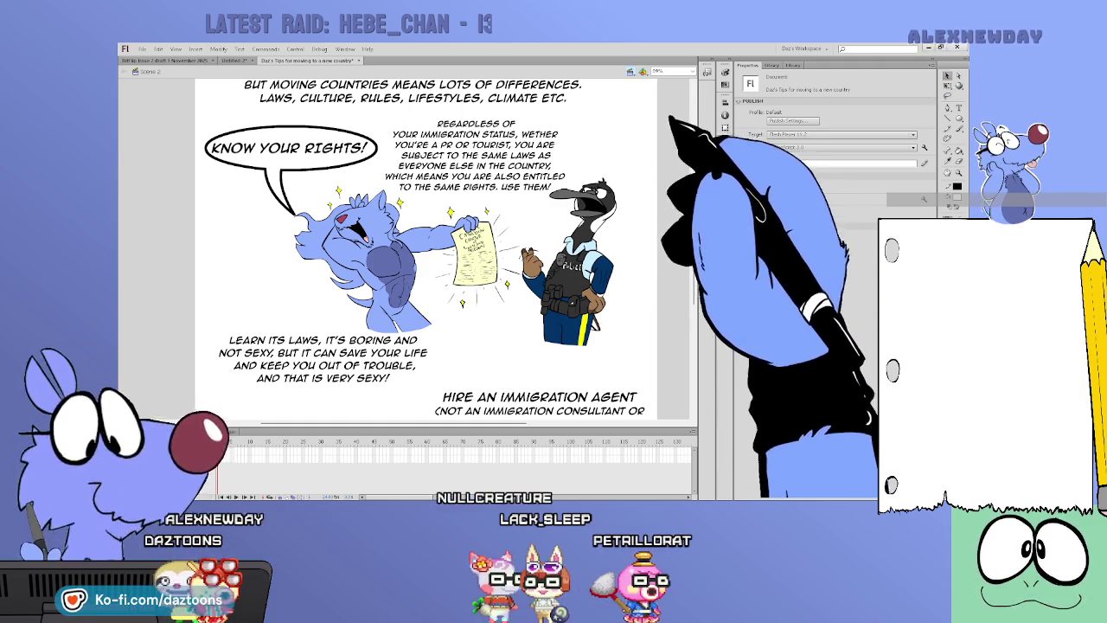
{"action": "scroll", "coordinate": [424, 259], "scroll_direction": "up", "scroll_amount": 15}
{"action": "scroll", "coordinate": [423, 259], "scroll_direction": "up", "scroll_amount": 1}
{"action": "scroll", "coordinate": [424, 259], "scroll_direction": "up", "scroll_amount": 3}
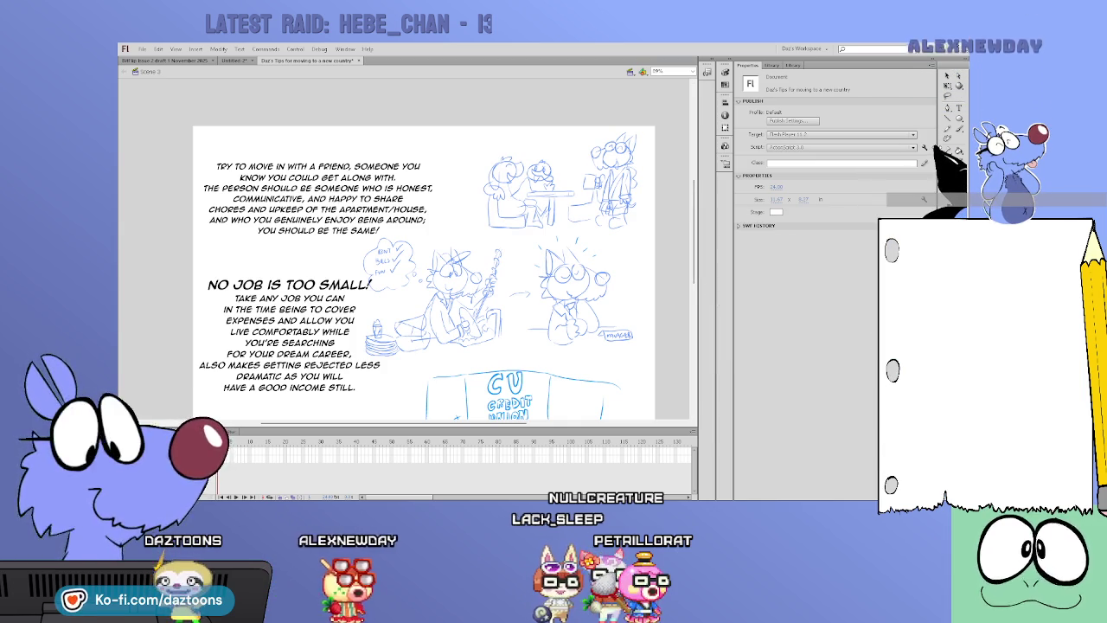
{"action": "scroll", "coordinate": [424, 250], "scroll_direction": "down", "scroll_amount": 2}
{"action": "scroll", "coordinate": [424, 251], "scroll_direction": "down", "scroll_amount": 4}
{"action": "scroll", "coordinate": [424, 251], "scroll_direction": "down", "scroll_amount": 3}
{"action": "scroll", "coordinate": [424, 251], "scroll_direction": "up", "scroll_amount": 7}
{"action": "scroll", "coordinate": [424, 251], "scroll_direction": "up", "scroll_amount": 3}
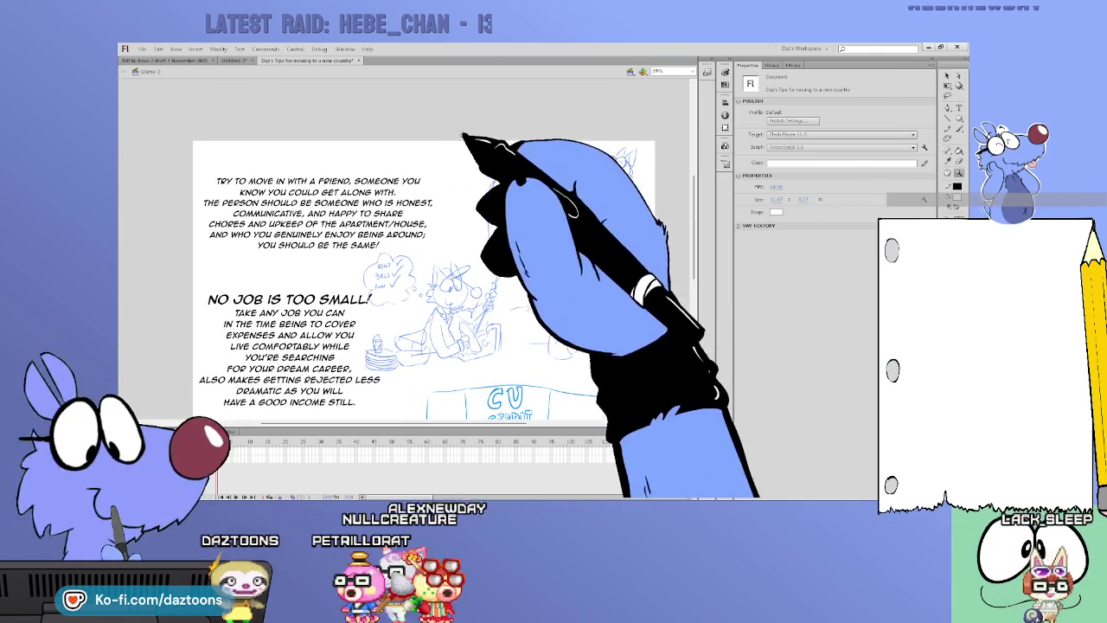
{"action": "scroll", "coordinate": [563, 199], "scroll_direction": "up", "scroll_amount": 3}
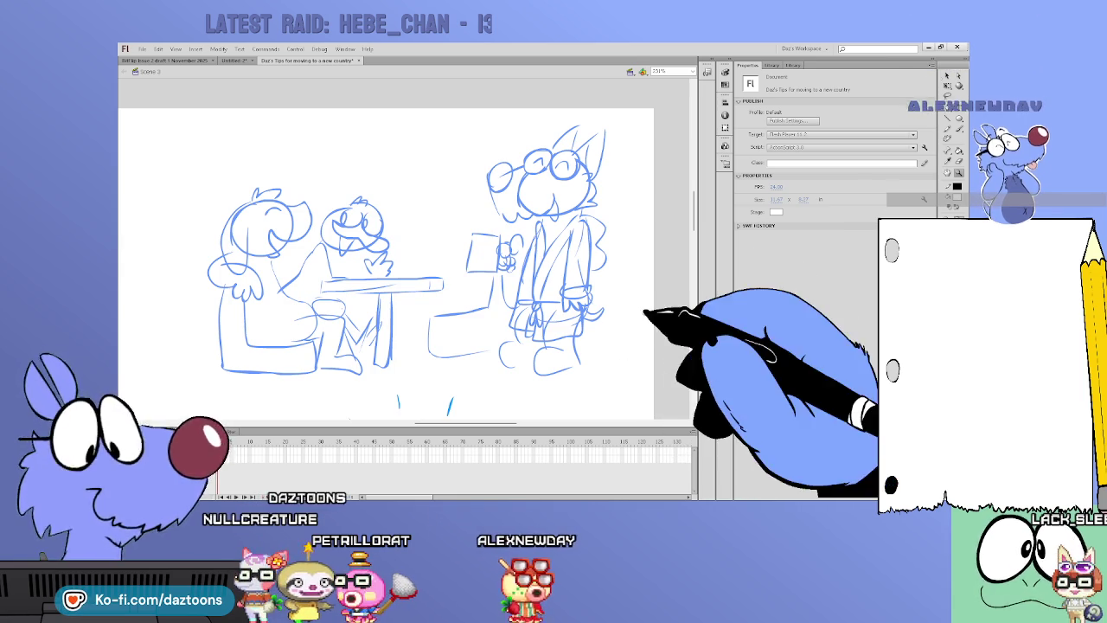
- Convert the whole blue table rough into a movie clip and edit it with the sketch as outlines
{"action": "key", "text": "ctrl+a"}
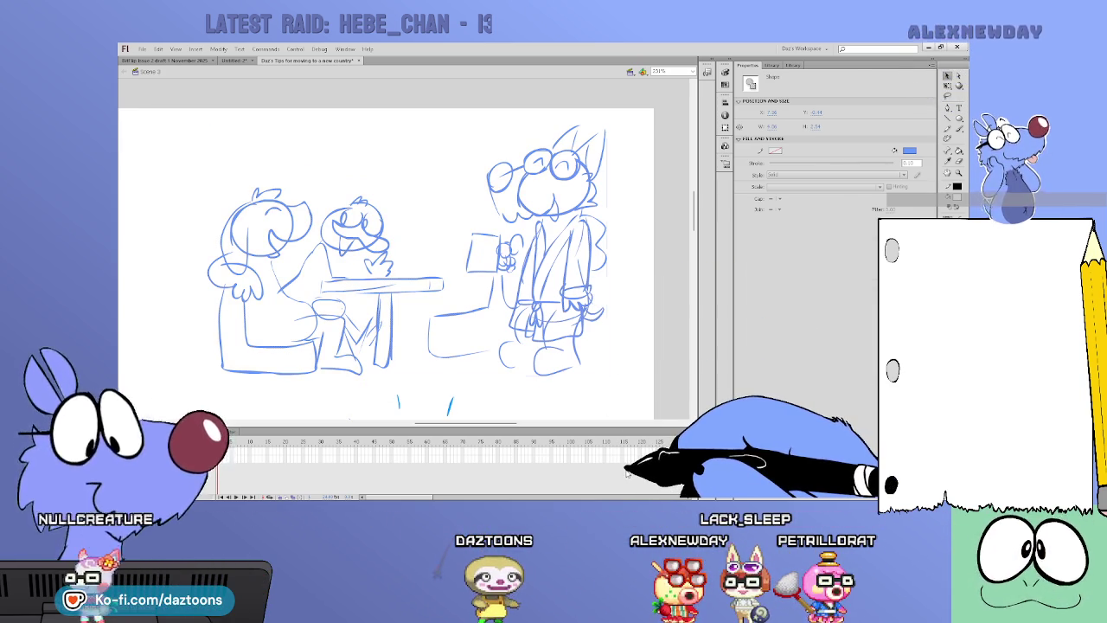
{"action": "key", "text": "F8"}
{"action": "key", "text": "Return"}
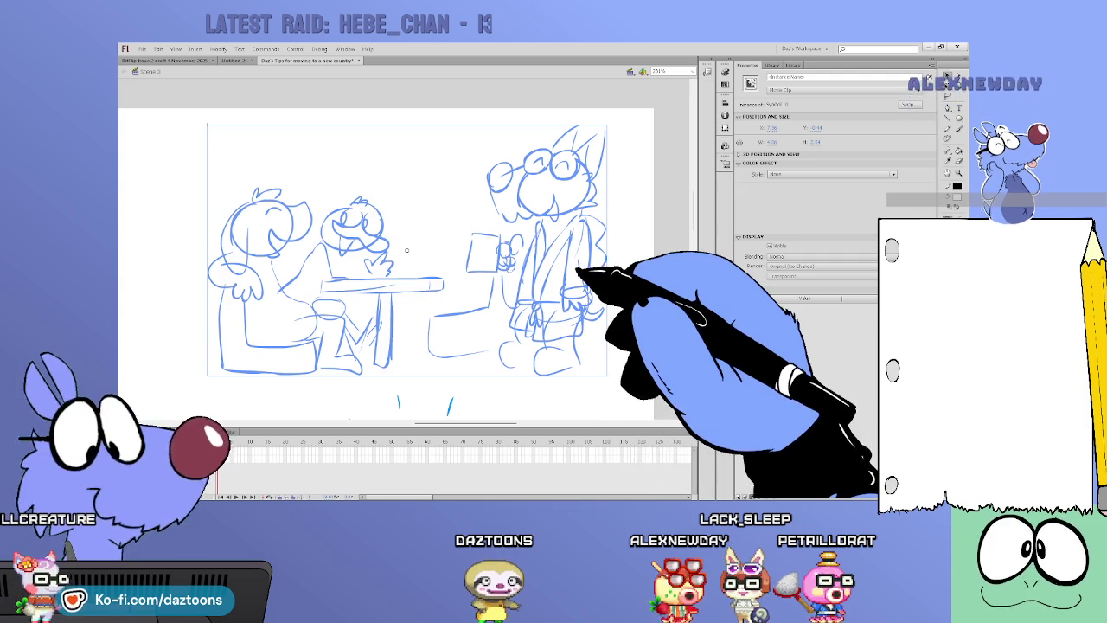
{"action": "key", "text": "ctrl+e"}
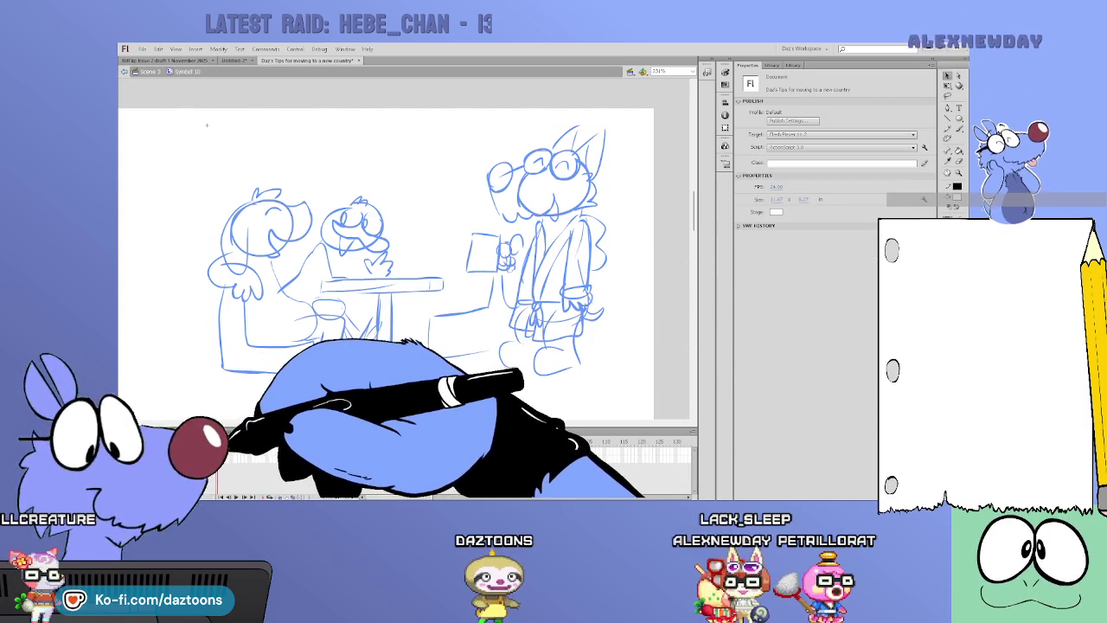
{"action": "key", "text": "F6"}
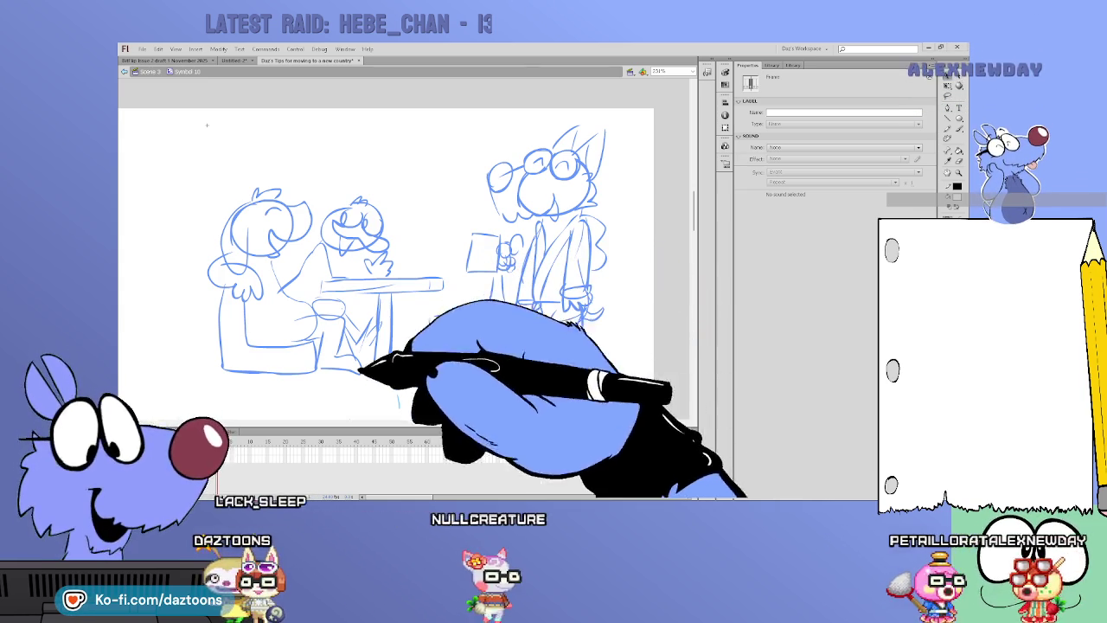
{"action": "key", "text": "F7"}
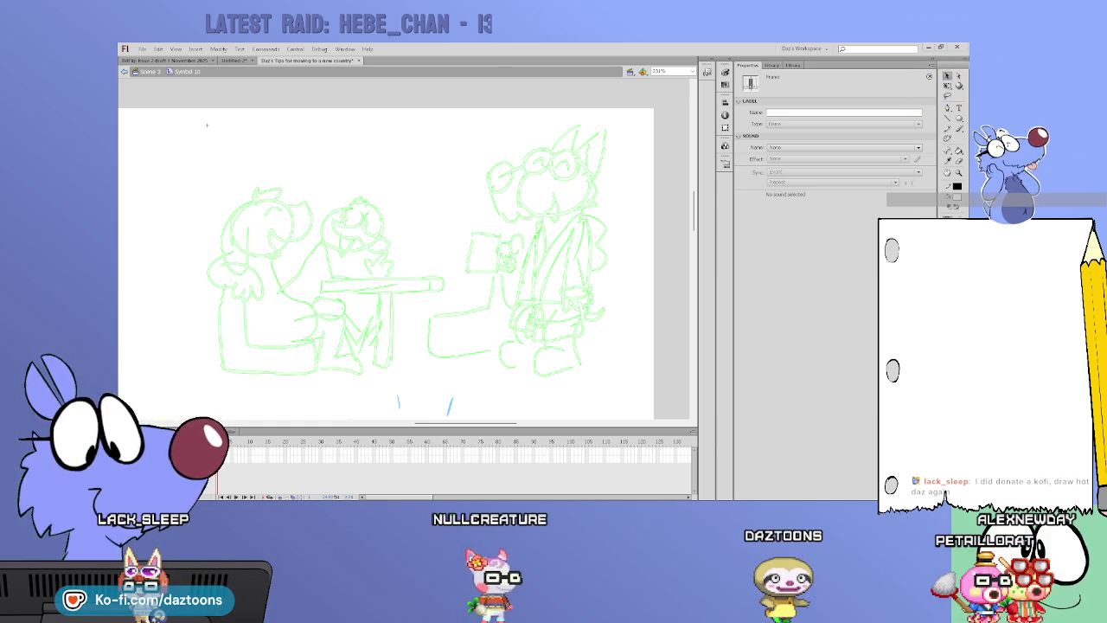
- Switch to the Brush tool, painting in black
{"action": "key", "text": "b"}
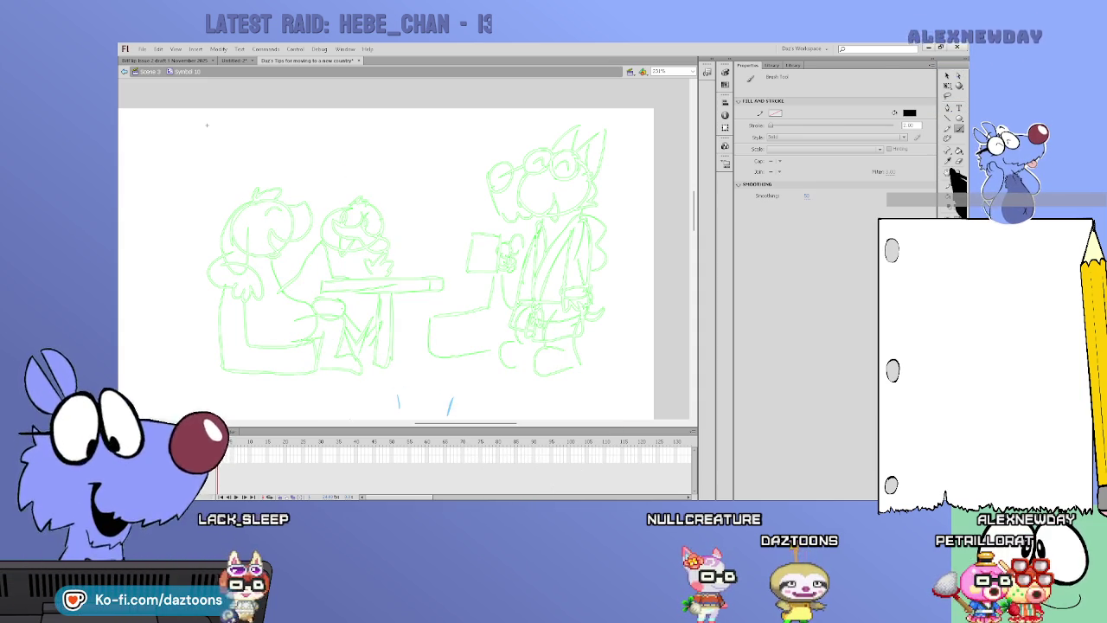
- Brush-ink the dog's head, arm, body and chair in black, redoing a misdrawn ear stroke
{"action": "mouse_move", "coordinate": [243, 206]}
{"action": "left_mouse_down"}
{"action": "mouse_move", "coordinate": [252, 216]}
{"action": "mouse_move", "coordinate": [236, 216]}
{"action": "left_mouse_up"}
{"action": "key", "text": "ctrl+z"}
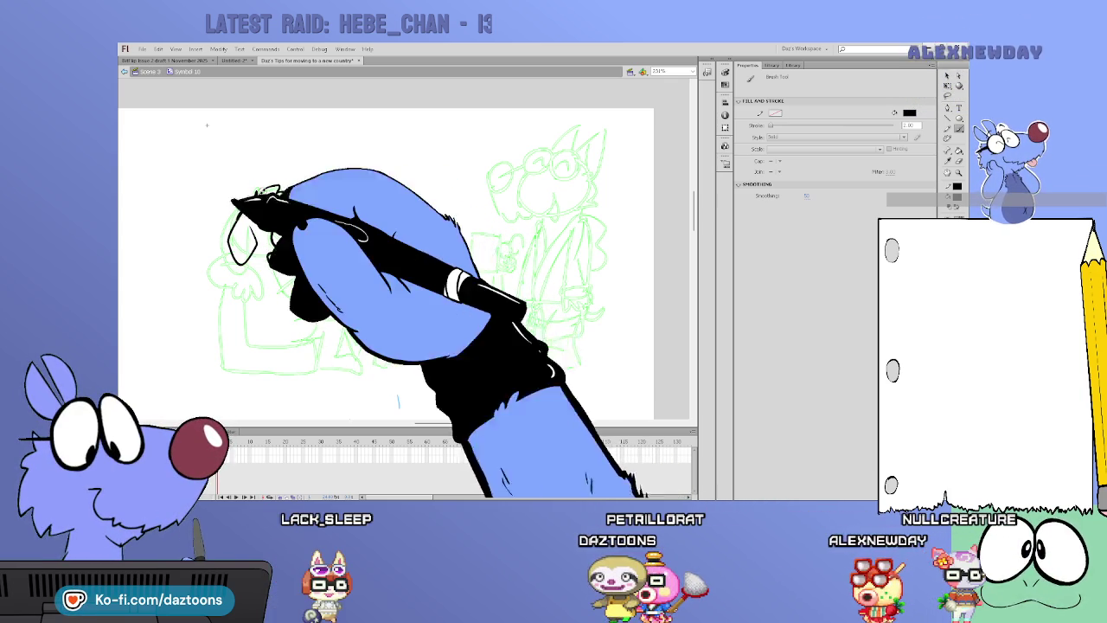
{"action": "left_click_drag", "start_coordinate": [270, 207], "coordinate": [285, 223]}
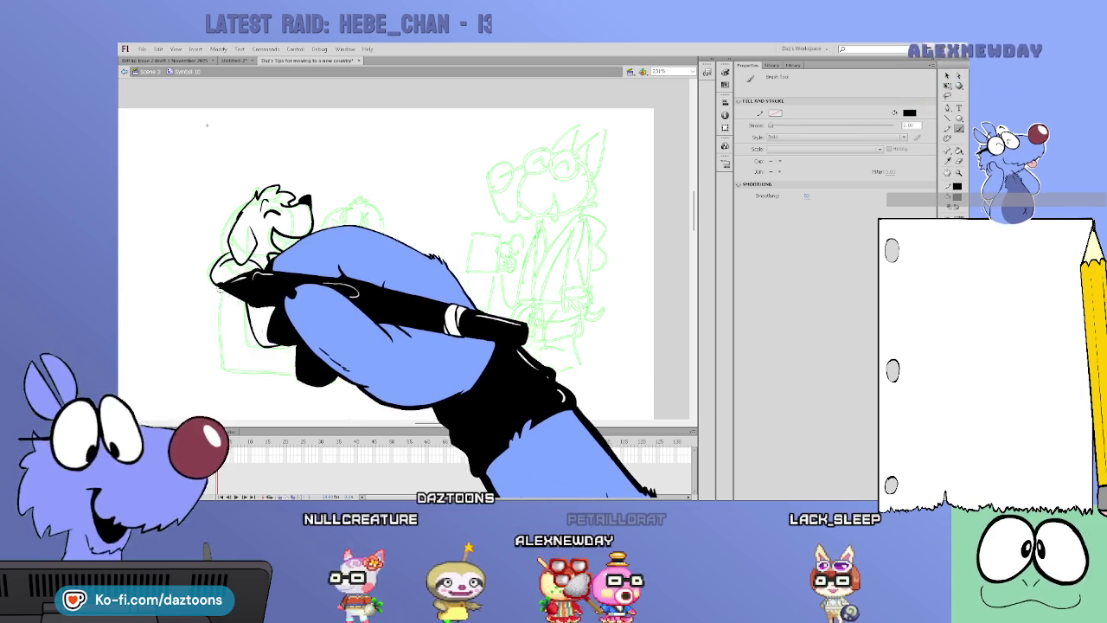
{"action": "mouse_move", "coordinate": [245, 293]}
{"action": "left_mouse_down"}
{"action": "mouse_move", "coordinate": [252, 336]}
{"action": "mouse_move", "coordinate": [297, 344]}
{"action": "mouse_move", "coordinate": [322, 327]}
{"action": "left_mouse_up"}
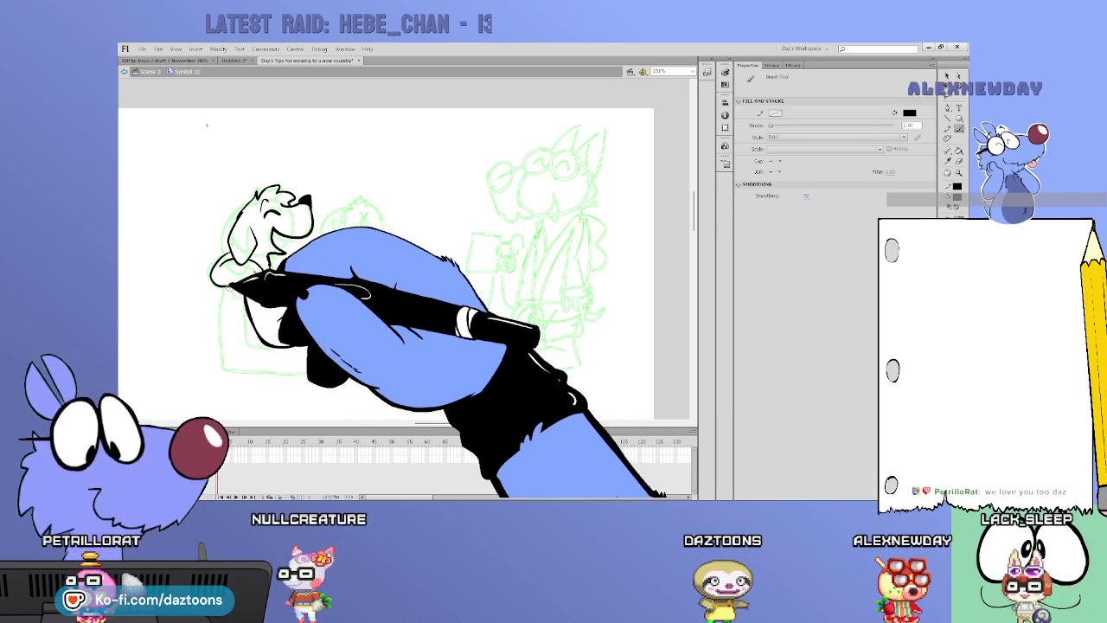
{"action": "mouse_move", "coordinate": [223, 287]}
{"action": "left_mouse_down"}
{"action": "mouse_move", "coordinate": [223, 367]}
{"action": "mouse_move", "coordinate": [318, 367]}
{"action": "left_mouse_up"}
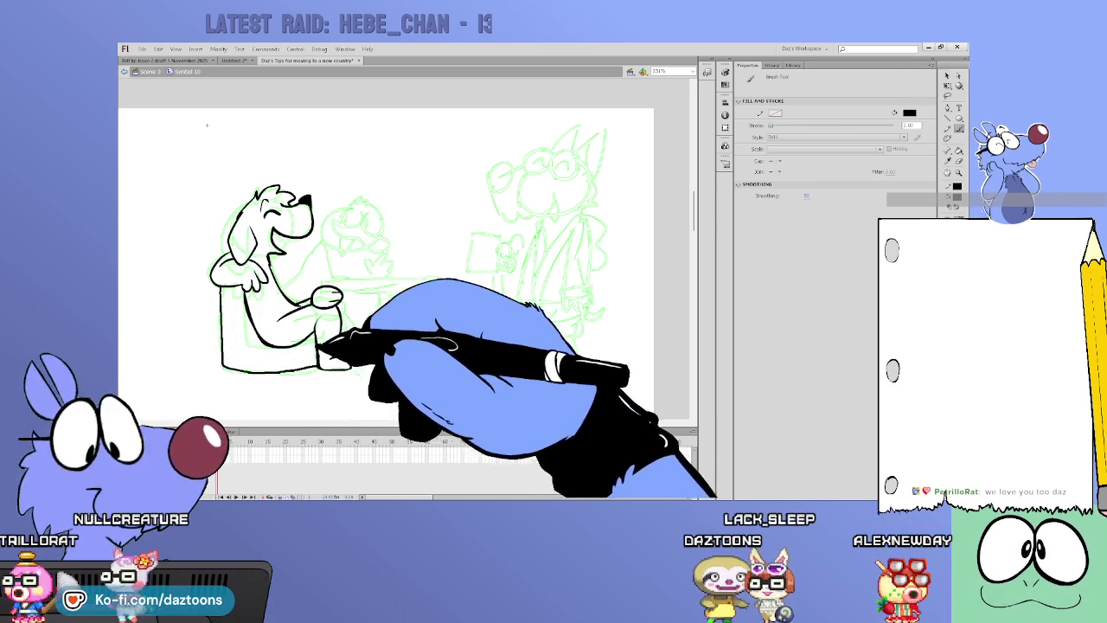
- Ink the dog's resting paw and the frog's two eyes, undoing a stray curl
{"action": "left_click_drag", "start_coordinate": [307, 303], "coordinate": [342, 298]}
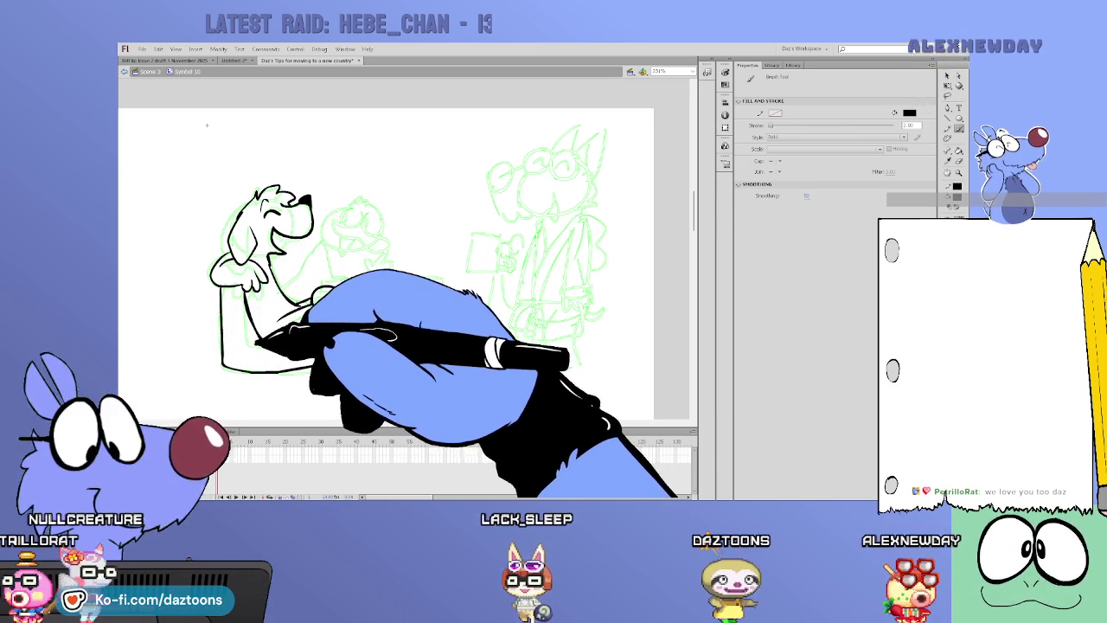
{"action": "mouse_move", "coordinate": [357, 213]}
{"action": "left_mouse_down"}
{"action": "mouse_move", "coordinate": [348, 223]}
{"action": "mouse_move", "coordinate": [349, 212]}
{"action": "left_mouse_up"}
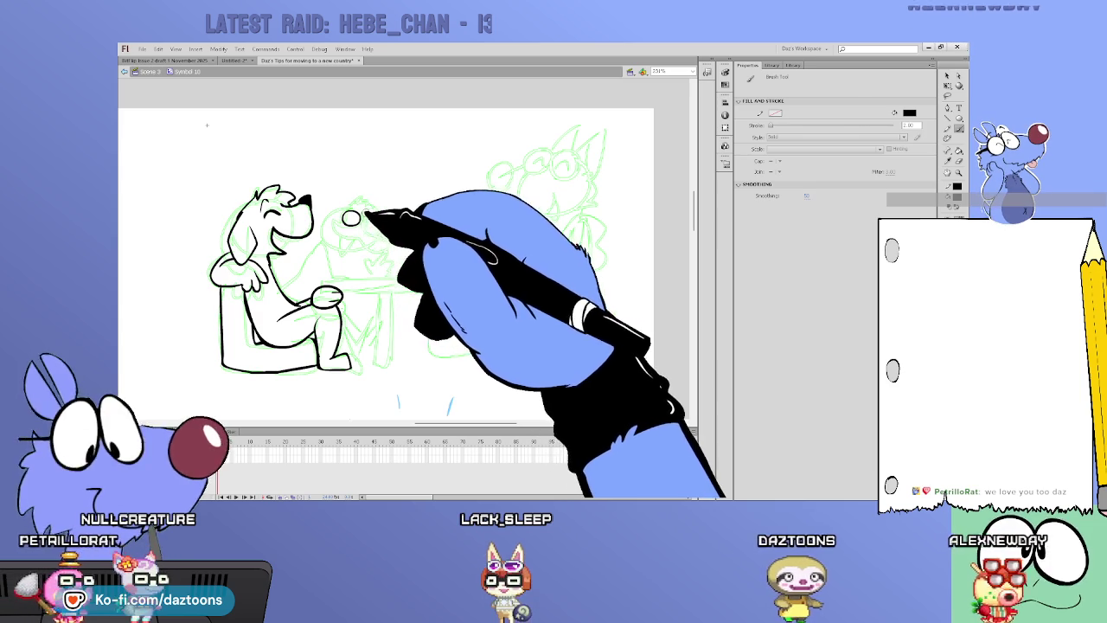
{"action": "key", "text": "ctrl+z"}
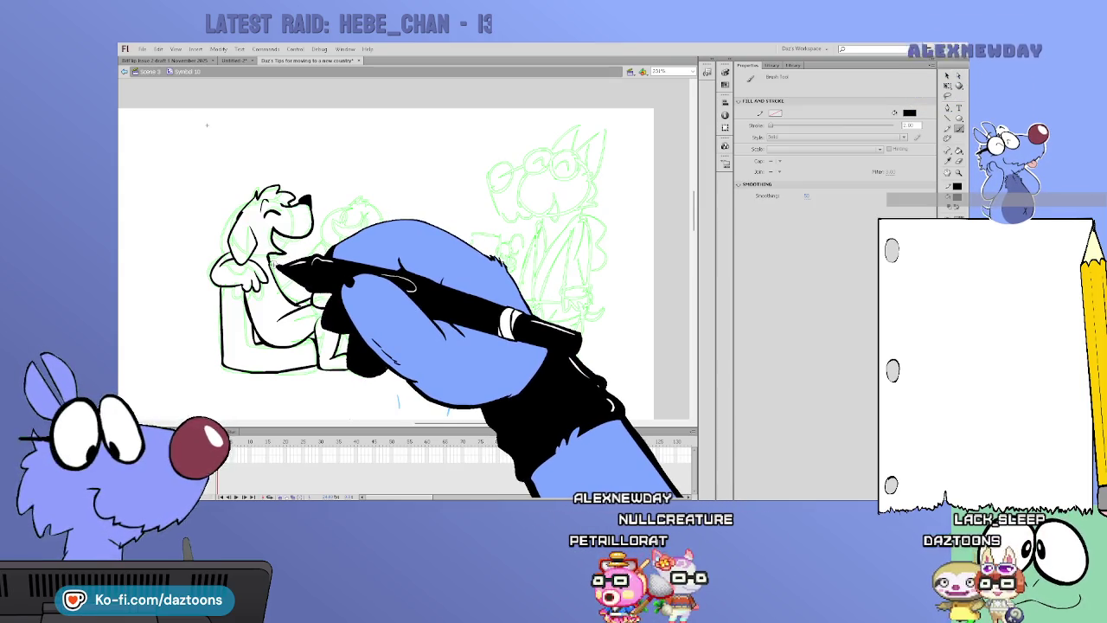
{"action": "key", "text": "v"}
{"action": "key", "text": "b"}
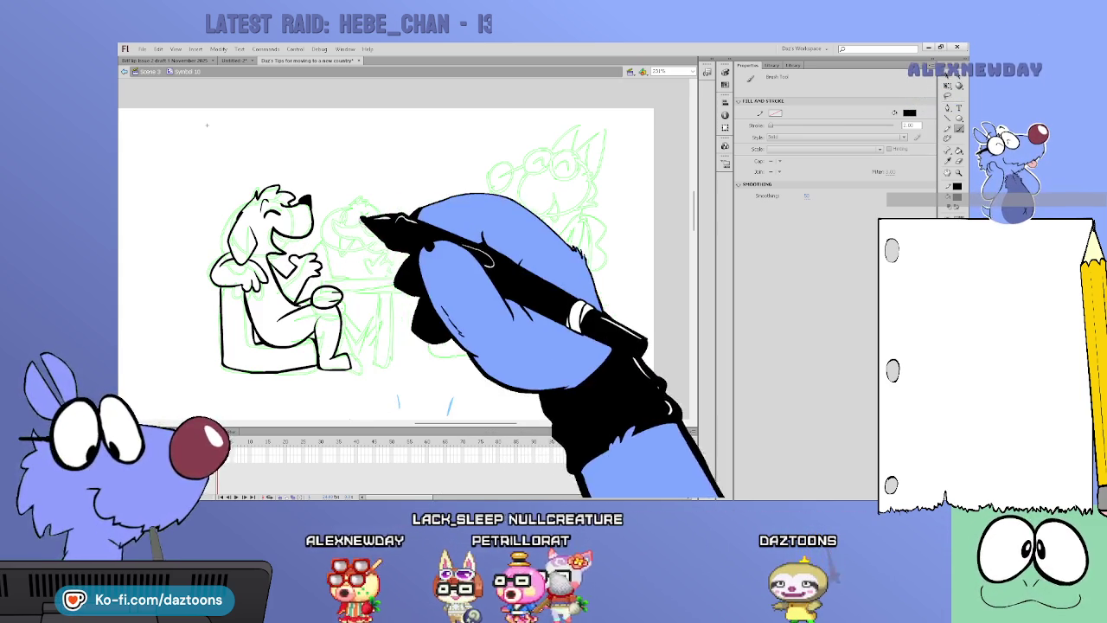
{"action": "mouse_move", "coordinate": [349, 208]}
{"action": "left_mouse_down"}
{"action": "mouse_move", "coordinate": [346, 216]}
{"action": "mouse_move", "coordinate": [370, 213]}
{"action": "left_mouse_up"}
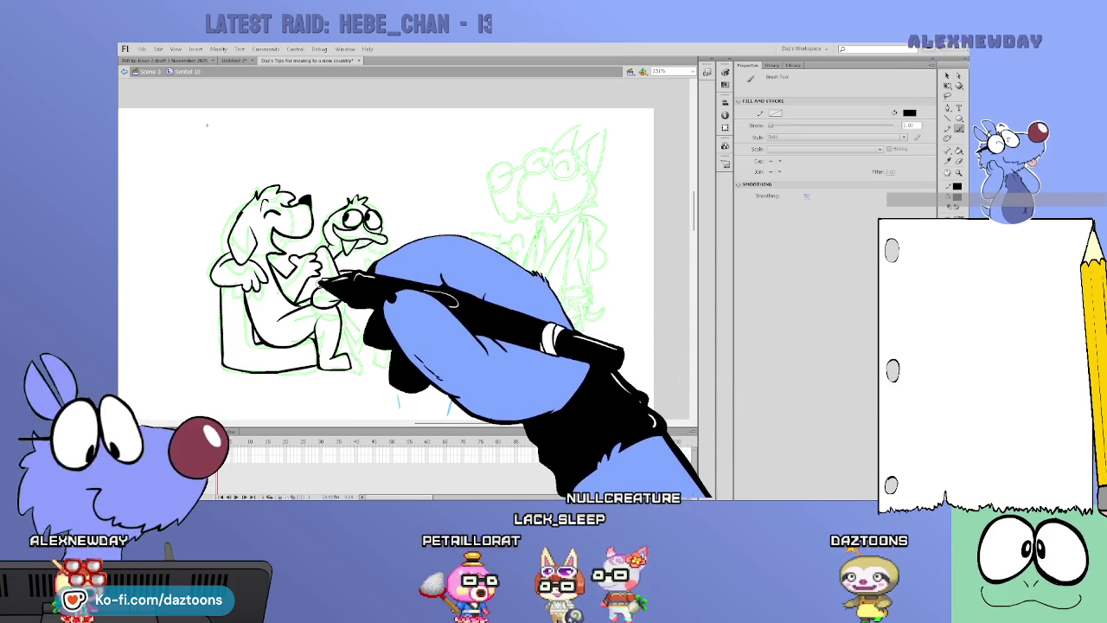
- Adjust the tabletop stroke, then ink a table leg, the frog's mouth and the first glasses lens
{"action": "key", "text": "v"}
{"action": "left_click_drag", "start_coordinate": [322, 280], "coordinate": [443, 292]}
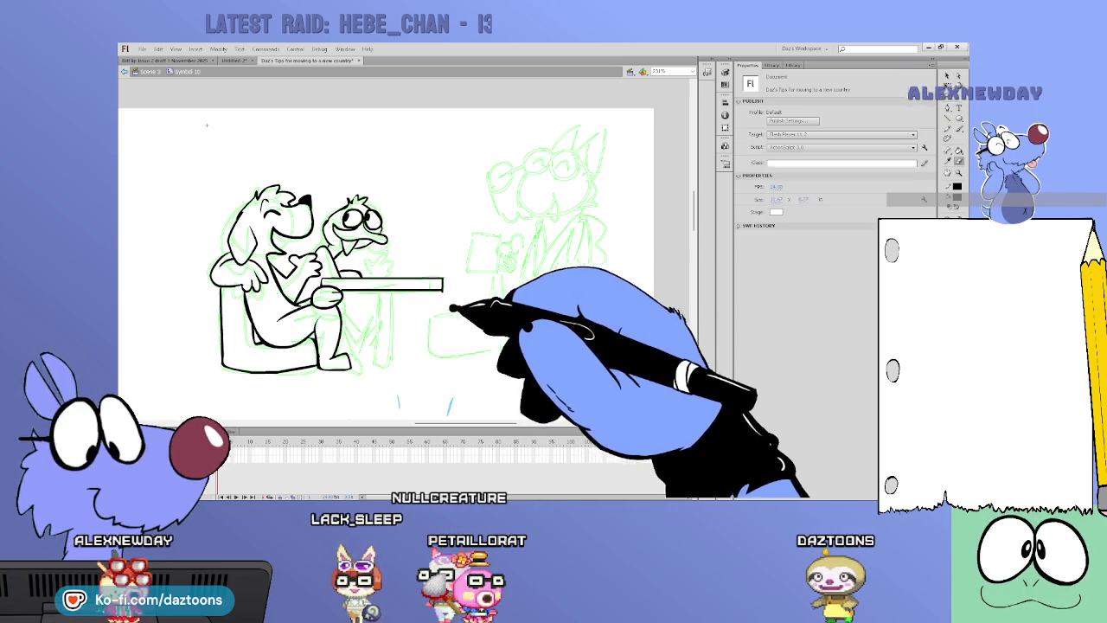
{"action": "key", "text": "b"}
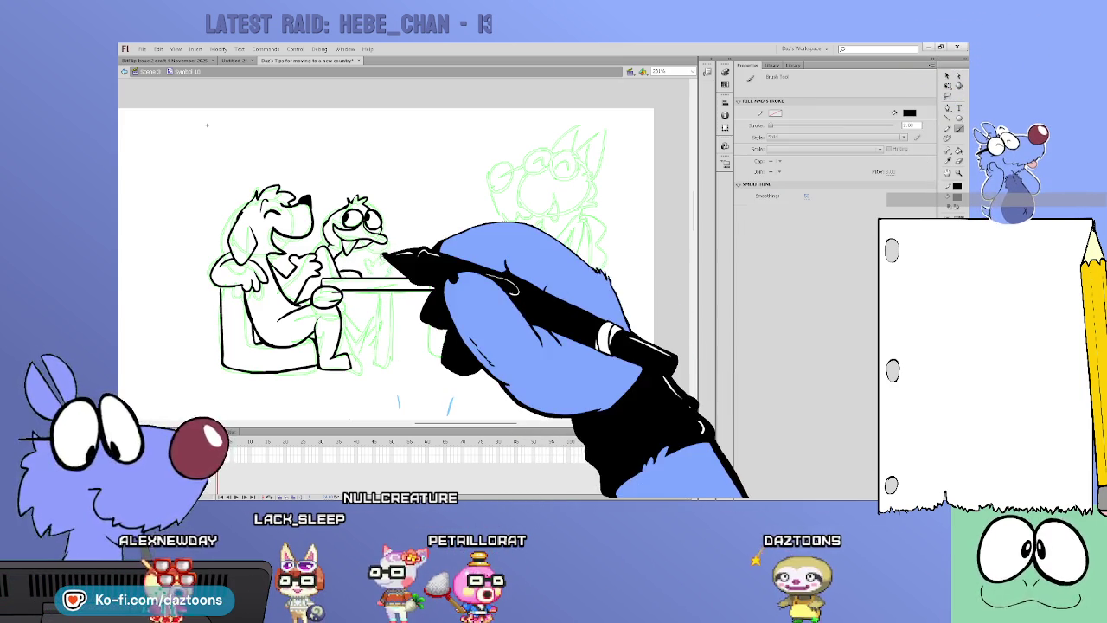
{"action": "mouse_move", "coordinate": [391, 292]}
{"action": "left_mouse_down"}
{"action": "mouse_move", "coordinate": [391, 370]}
{"action": "mouse_move", "coordinate": [378, 292]}
{"action": "left_mouse_up"}
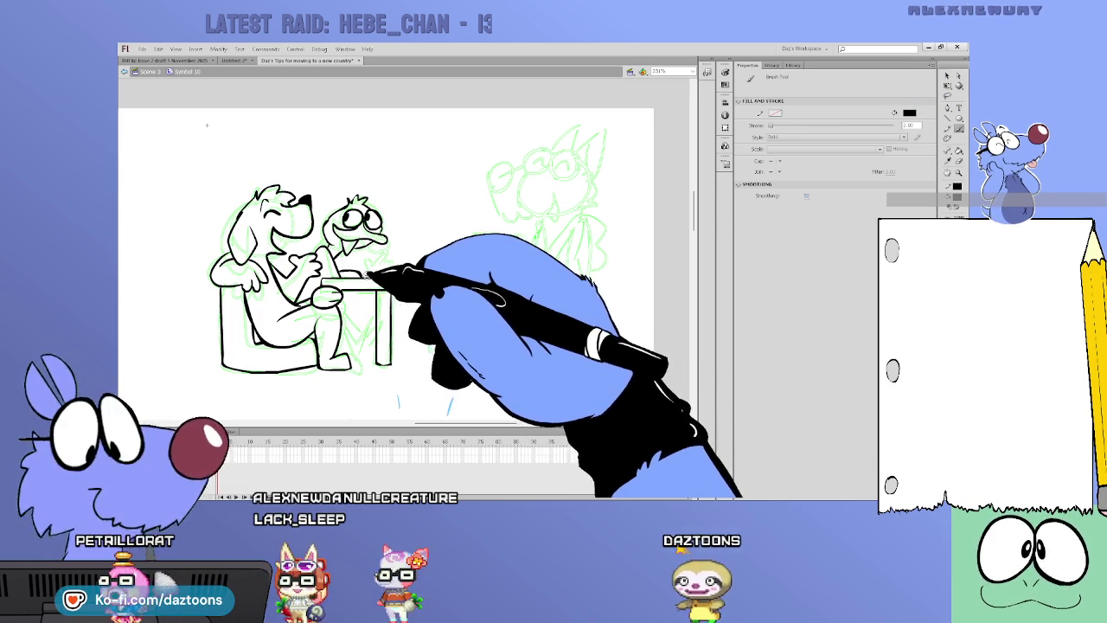
{"action": "left_click_drag", "start_coordinate": [356, 245], "coordinate": [382, 244]}
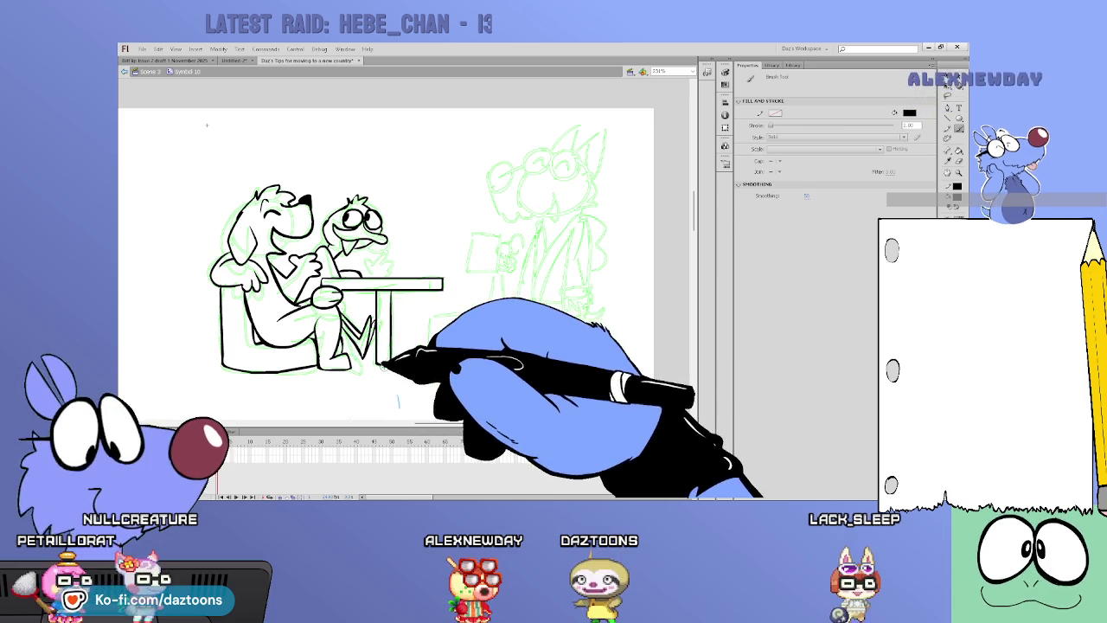
{"action": "mouse_move", "coordinate": [563, 179]}
{"action": "left_mouse_down"}
{"action": "mouse_move", "coordinate": [584, 162]}
{"action": "mouse_move", "coordinate": [543, 149]}
{"action": "left_mouse_up"}
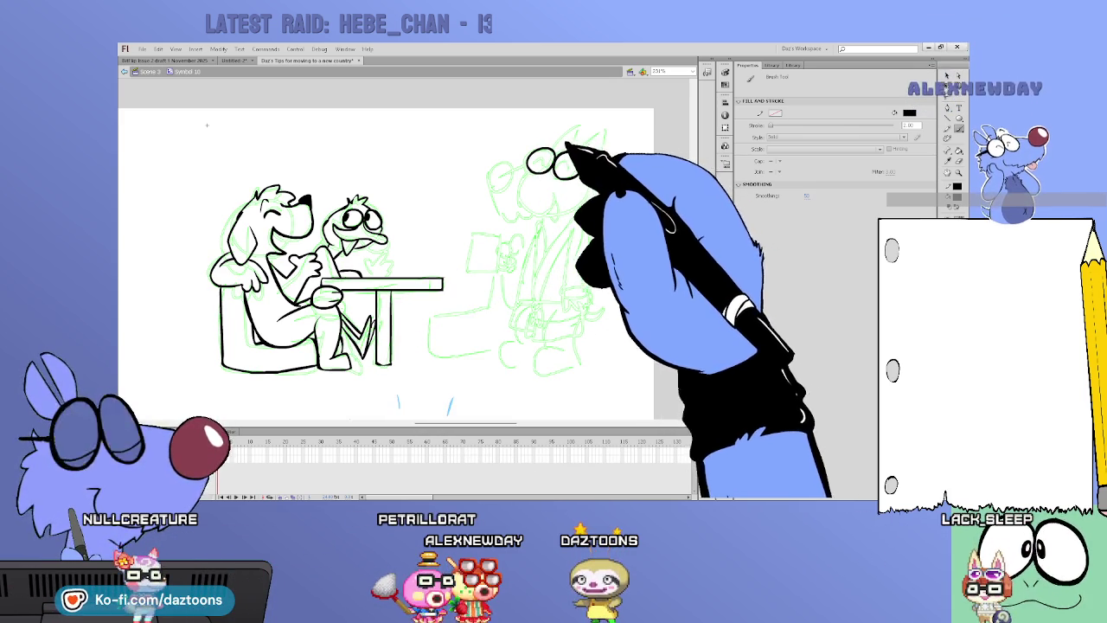
- Ink the wolf's second lens, ear, closed smiling eyes, and jaw-and-body line
{"action": "mouse_move", "coordinate": [562, 155]}
{"action": "left_mouse_down"}
{"action": "mouse_move", "coordinate": [595, 138]}
{"action": "mouse_move", "coordinate": [591, 197]}
{"action": "left_mouse_up"}
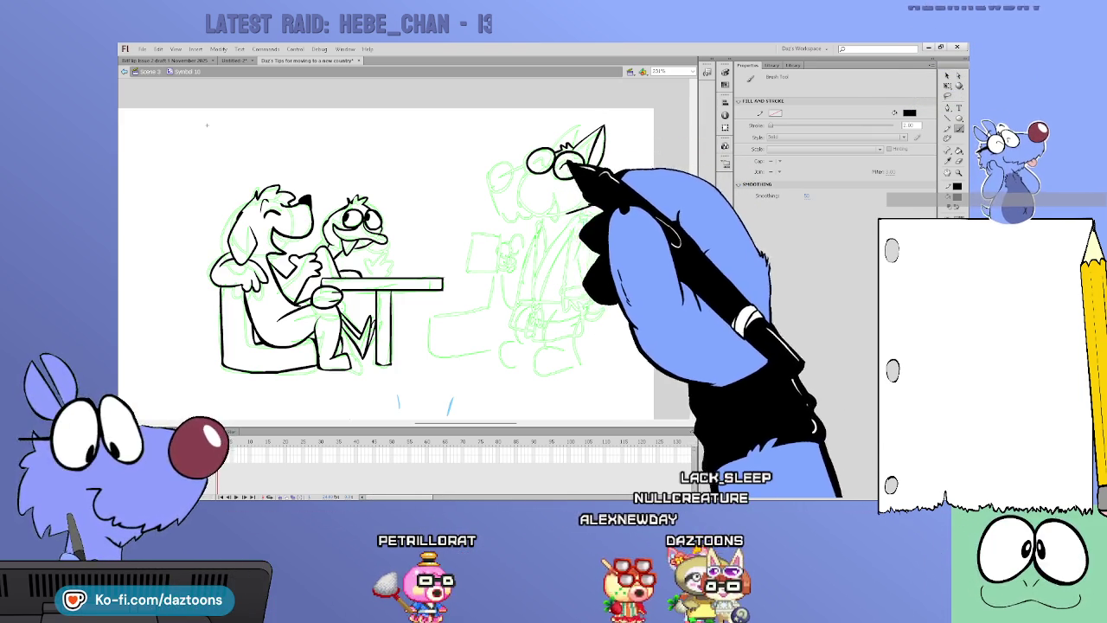
{"action": "mouse_move", "coordinate": [548, 147]}
{"action": "left_mouse_down"}
{"action": "mouse_move", "coordinate": [569, 153]}
{"action": "mouse_move", "coordinate": [539, 161]}
{"action": "mouse_move", "coordinate": [573, 165]}
{"action": "mouse_move", "coordinate": [527, 167]}
{"action": "mouse_move", "coordinate": [496, 189]}
{"action": "mouse_move", "coordinate": [507, 217]}
{"action": "left_mouse_up"}
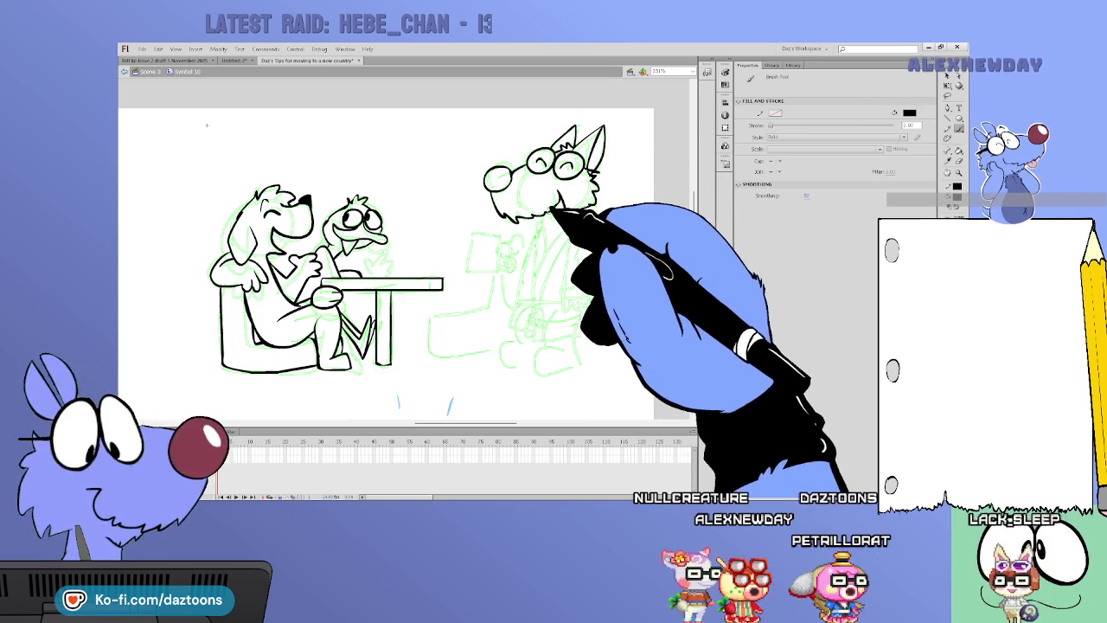
{"action": "key", "text": "v"}
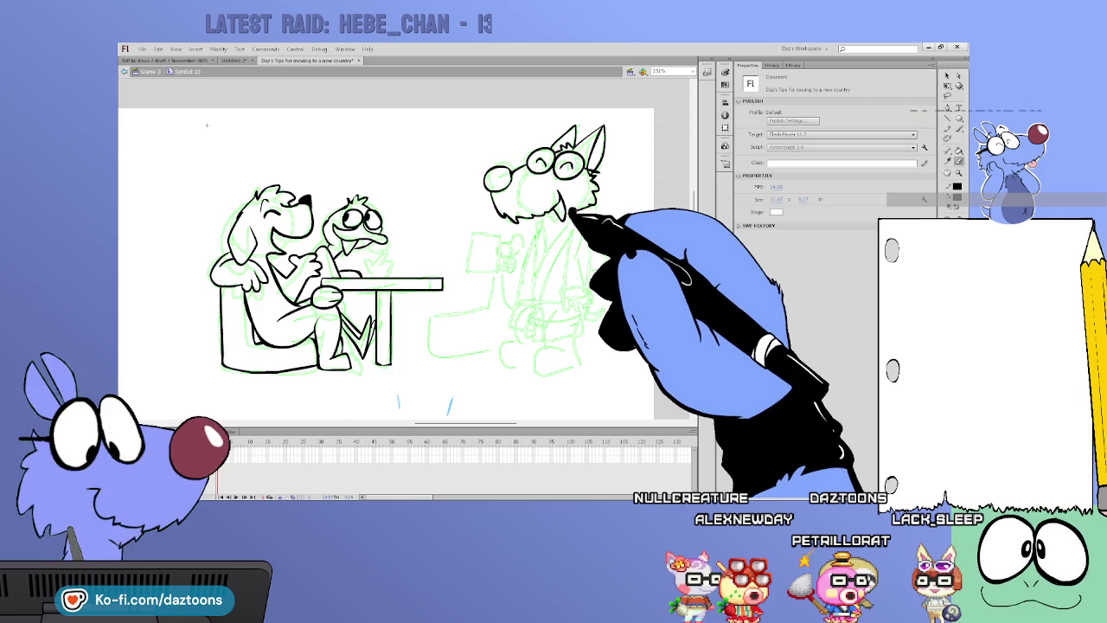
{"action": "key", "text": "b"}
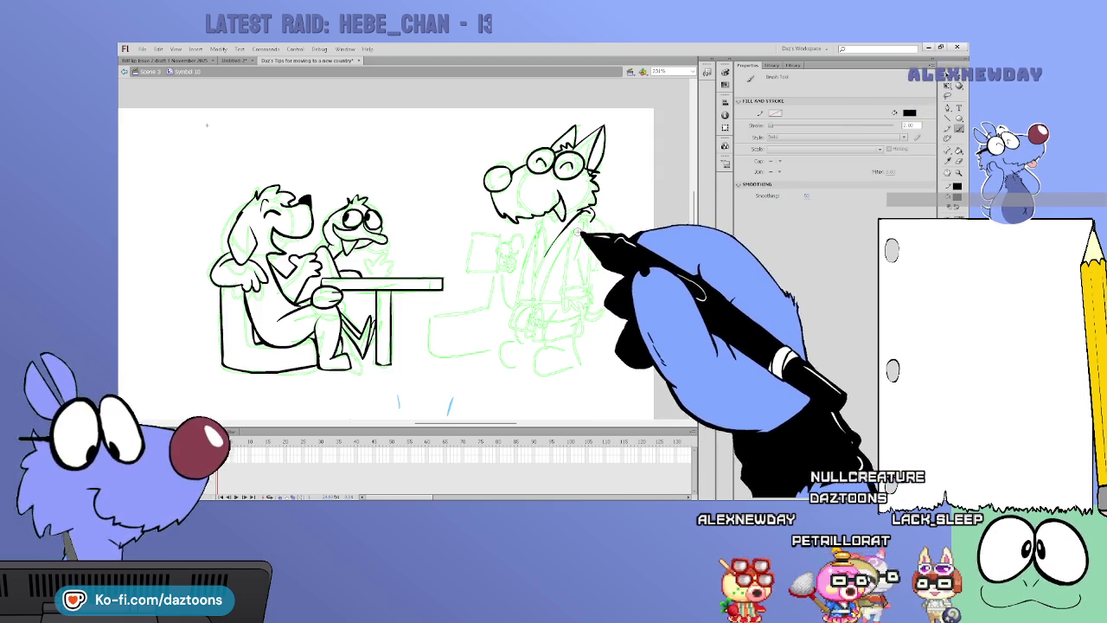
{"action": "left_click_drag", "start_coordinate": [558, 236], "coordinate": [535, 294]}
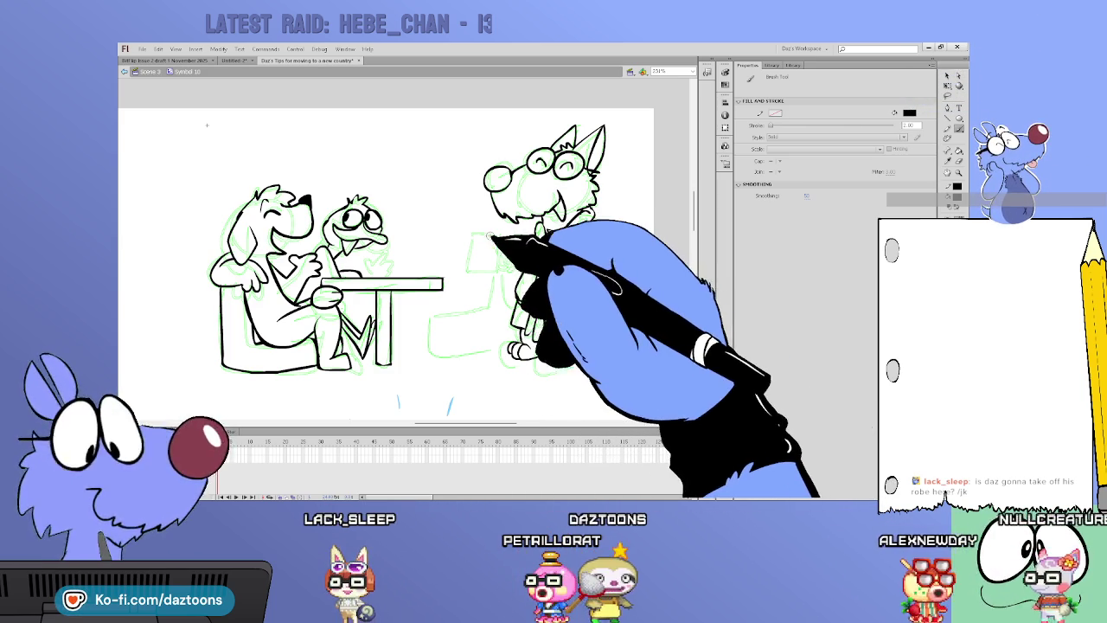
- Ink the wolf's mug with handle, redraw the robe and counter outlines, and extend the tabletop
{"action": "left_click_drag", "start_coordinate": [474, 232], "coordinate": [500, 265]}
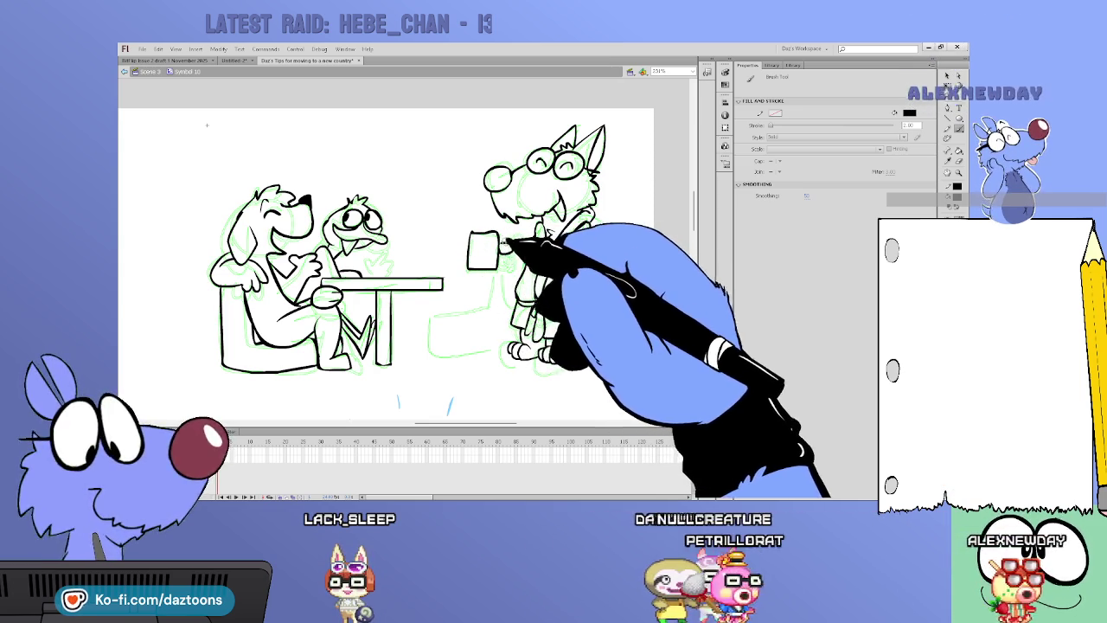
{"action": "left_click_drag", "start_coordinate": [500, 241], "coordinate": [502, 255]}
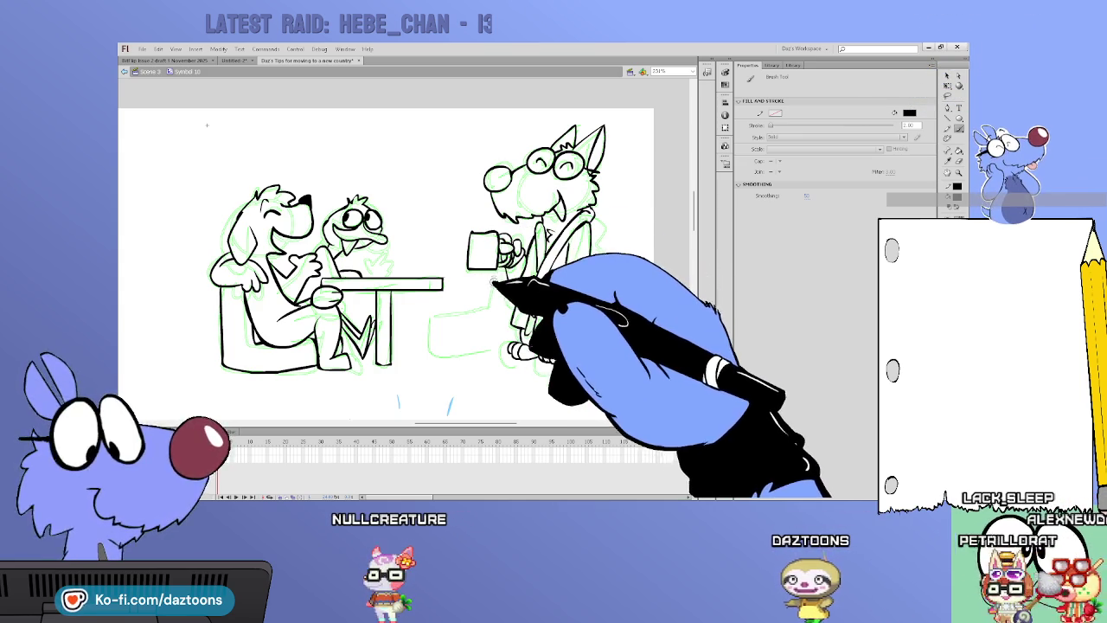
{"action": "mouse_move", "coordinate": [545, 208]}
{"action": "left_mouse_down"}
{"action": "mouse_move", "coordinate": [519, 329]}
{"action": "mouse_move", "coordinate": [498, 347]}
{"action": "left_mouse_up"}
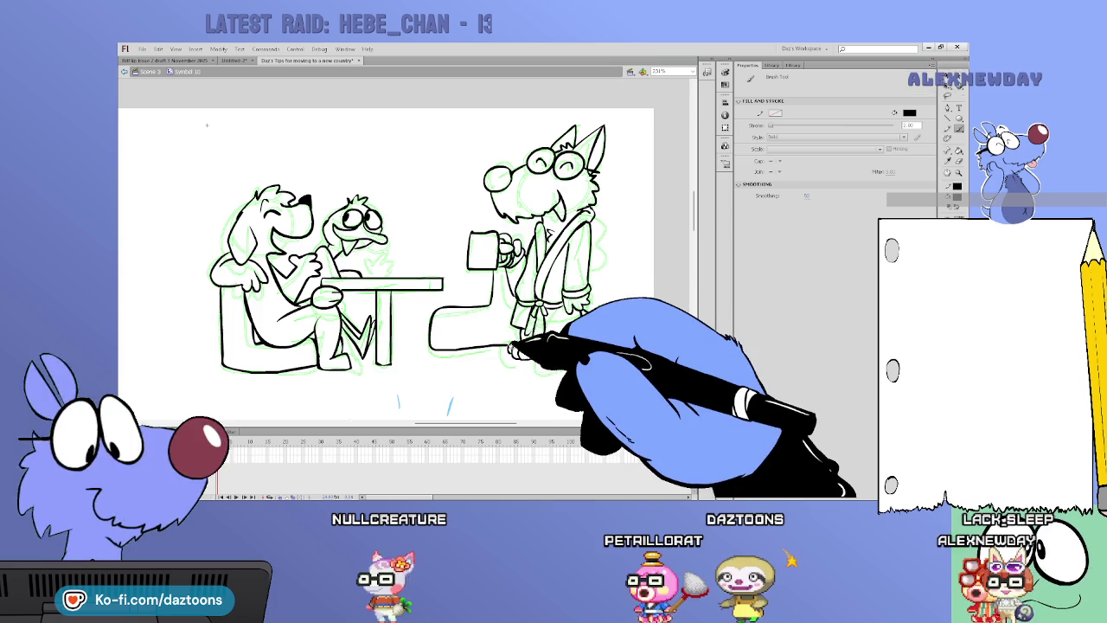
{"action": "key", "text": "ctrl+z"}
{"action": "key", "text": "ctrl+z"}
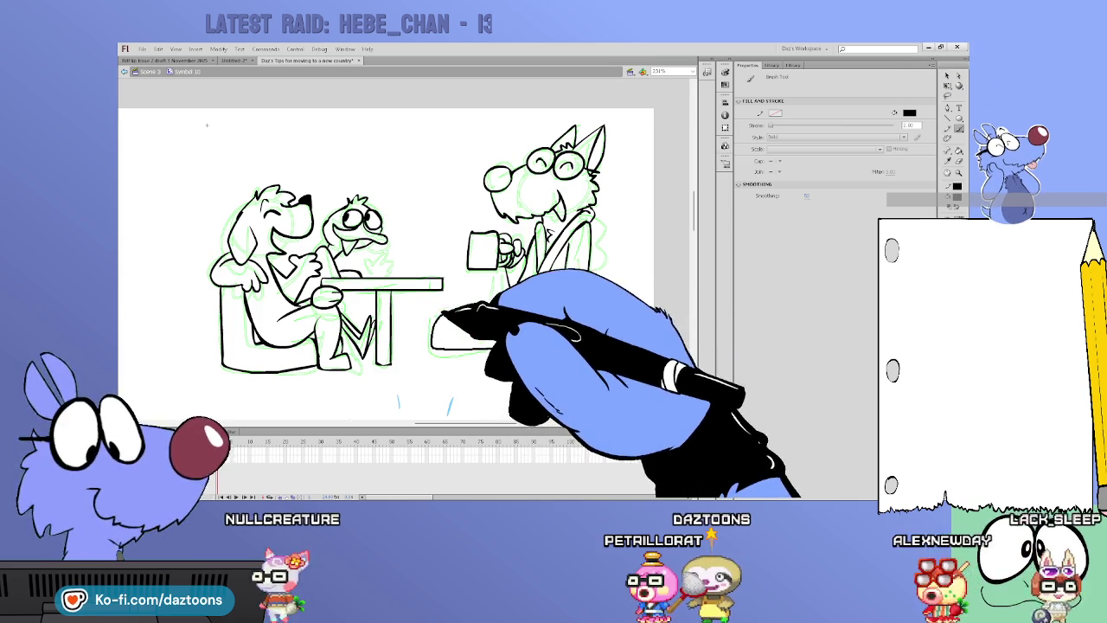
{"action": "left_click_drag", "start_coordinate": [497, 305], "coordinate": [519, 351]}
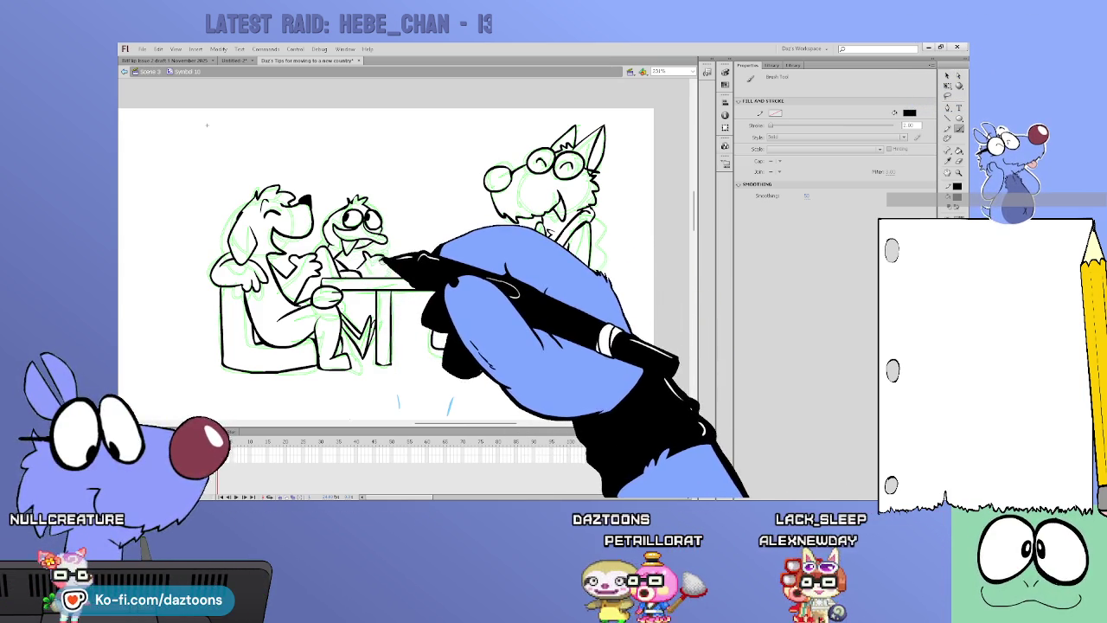
{"action": "left_click_drag", "start_coordinate": [368, 275], "coordinate": [441, 278]}
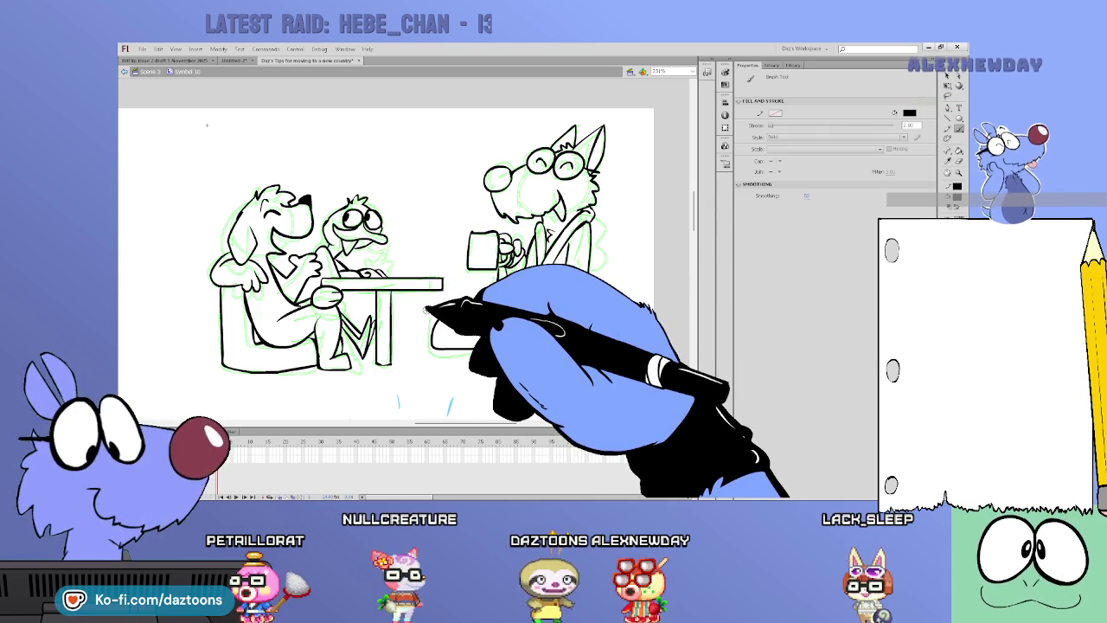
{"action": "scroll", "coordinate": [207, 125], "scroll_direction": "down", "scroll_amount": 5}
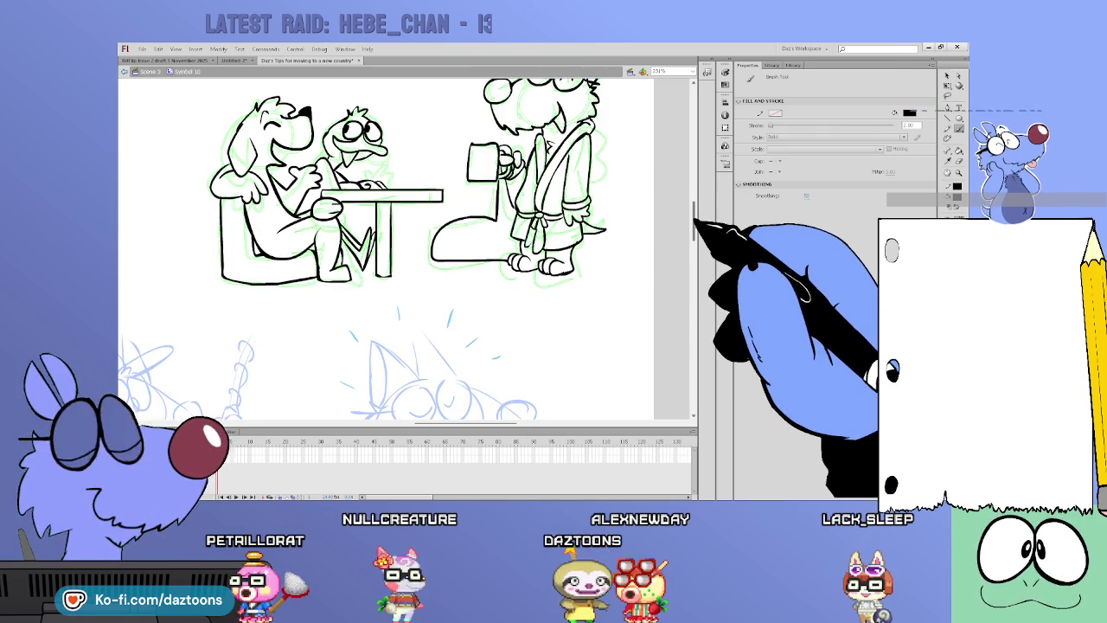
- Scroll to the dishwashing panel and ink the wolf's glasses lens, glasses arm and a body line
{"action": "scroll", "coordinate": [385, 250], "scroll_direction": "down", "scroll_amount": 2}
{"action": "scroll", "coordinate": [385, 251], "scroll_direction": "down", "scroll_amount": 3}
{"action": "scroll", "coordinate": [385, 251], "scroll_direction": "down", "scroll_amount": 3}
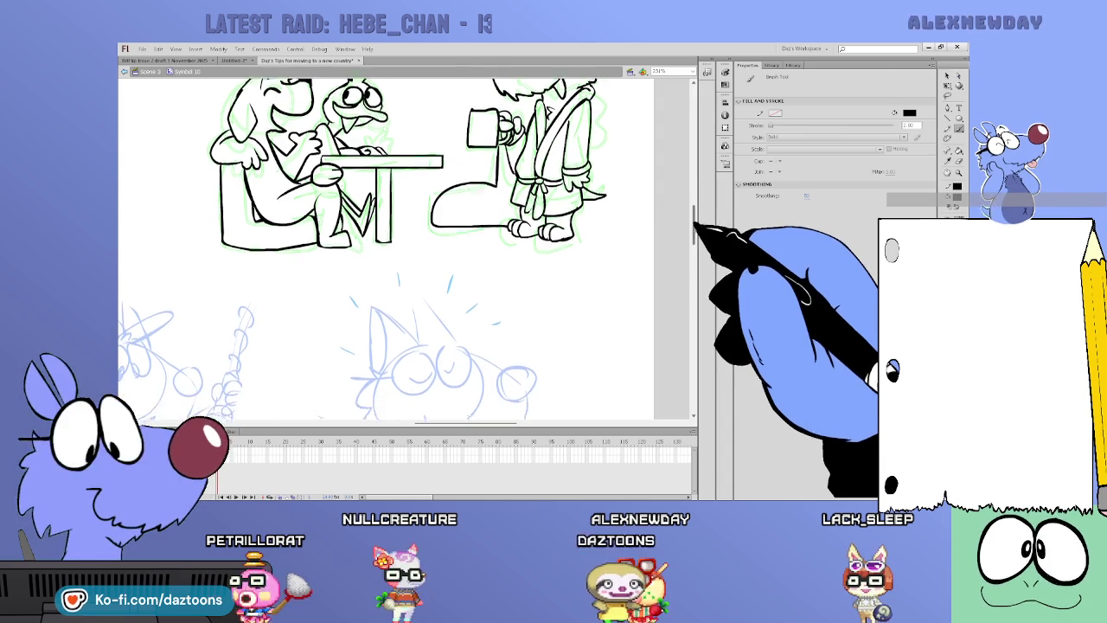
{"action": "scroll", "coordinate": [385, 251], "scroll_direction": "down", "scroll_amount": 5}
{"action": "scroll", "coordinate": [406, 251], "scroll_direction": "left", "scroll_amount": 3}
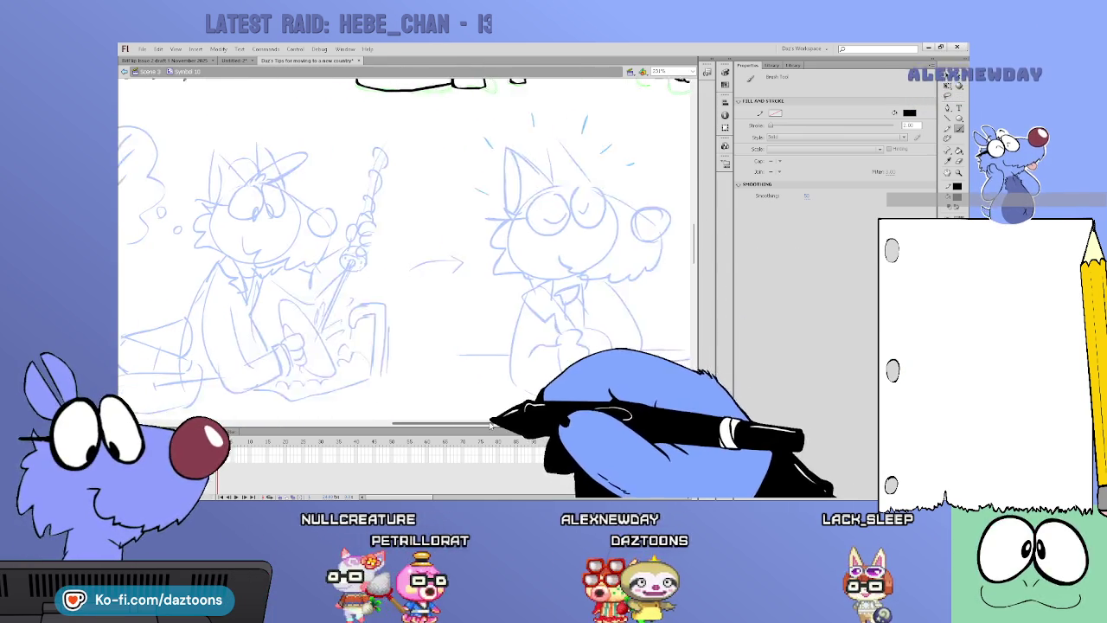
{"action": "scroll", "coordinate": [406, 251], "scroll_direction": "left", "scroll_amount": 5}
{"action": "scroll", "coordinate": [407, 251], "scroll_direction": "left", "scroll_amount": 3}
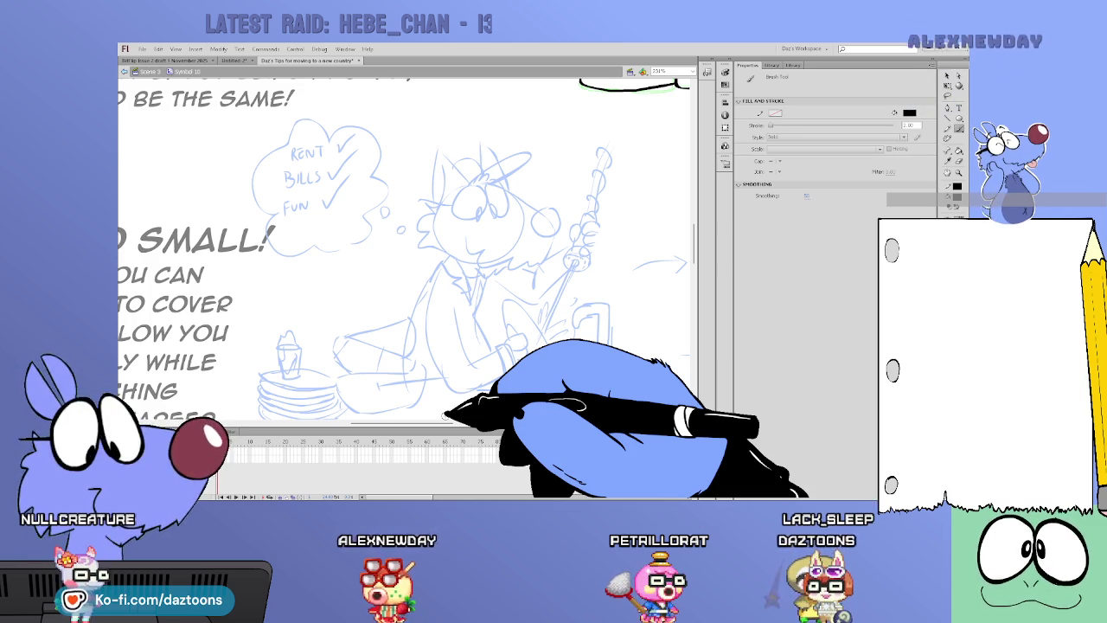
{"action": "left_click_drag", "start_coordinate": [481, 187], "coordinate": [509, 206]}
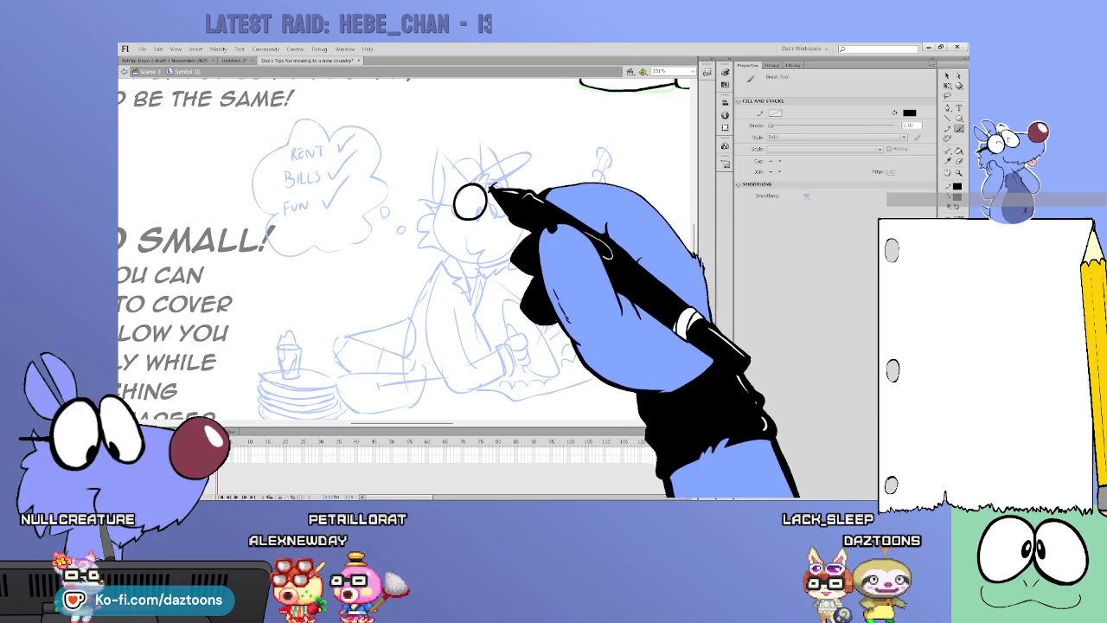
{"action": "mouse_move", "coordinate": [515, 200]}
{"action": "left_mouse_down"}
{"action": "mouse_move", "coordinate": [535, 211]}
{"action": "mouse_move", "coordinate": [530, 226]}
{"action": "left_mouse_up"}
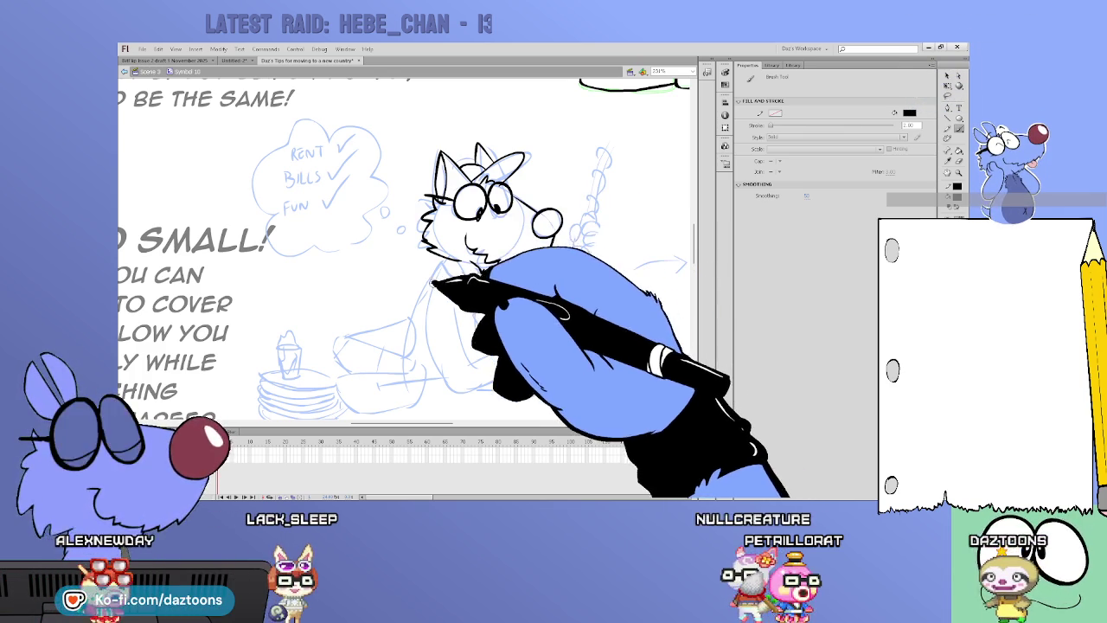
{"action": "mouse_move", "coordinate": [430, 283]}
{"action": "left_mouse_down"}
{"action": "mouse_move", "coordinate": [435, 364]}
{"action": "mouse_move", "coordinate": [493, 372]}
{"action": "left_mouse_up"}
- Finish the body line along the bottom and ink the two stacked bowls' curve, rim and edge
{"action": "mouse_move", "coordinate": [468, 308]}
{"action": "left_mouse_down"}
{"action": "mouse_move", "coordinate": [473, 340]}
{"action": "mouse_move", "coordinate": [504, 346]}
{"action": "left_mouse_up"}
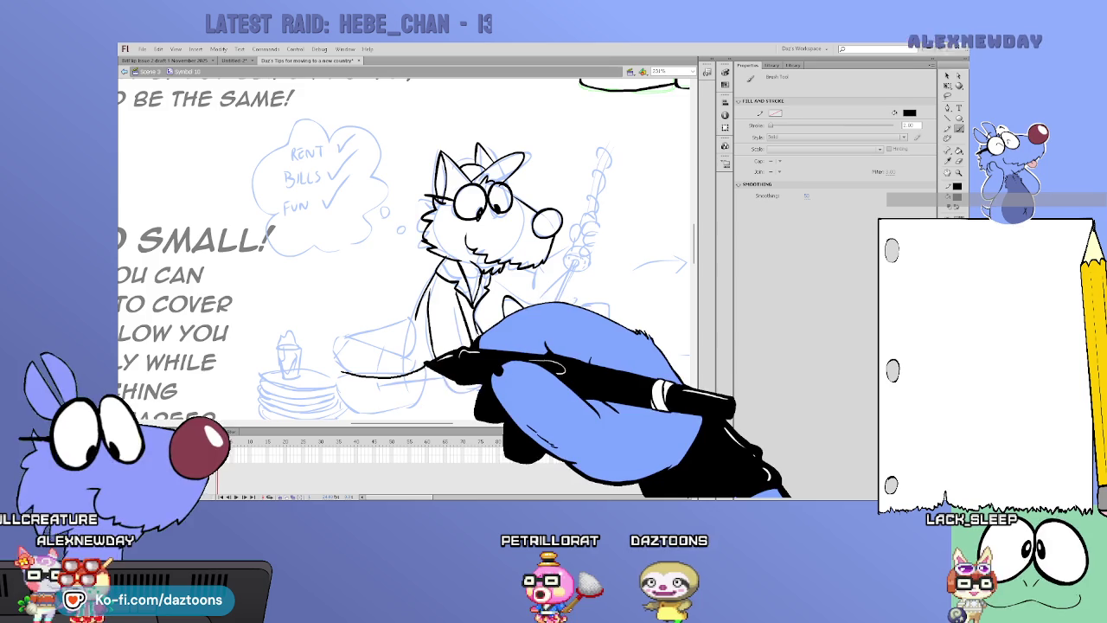
{"action": "left_click_drag", "start_coordinate": [340, 374], "coordinate": [414, 386]}
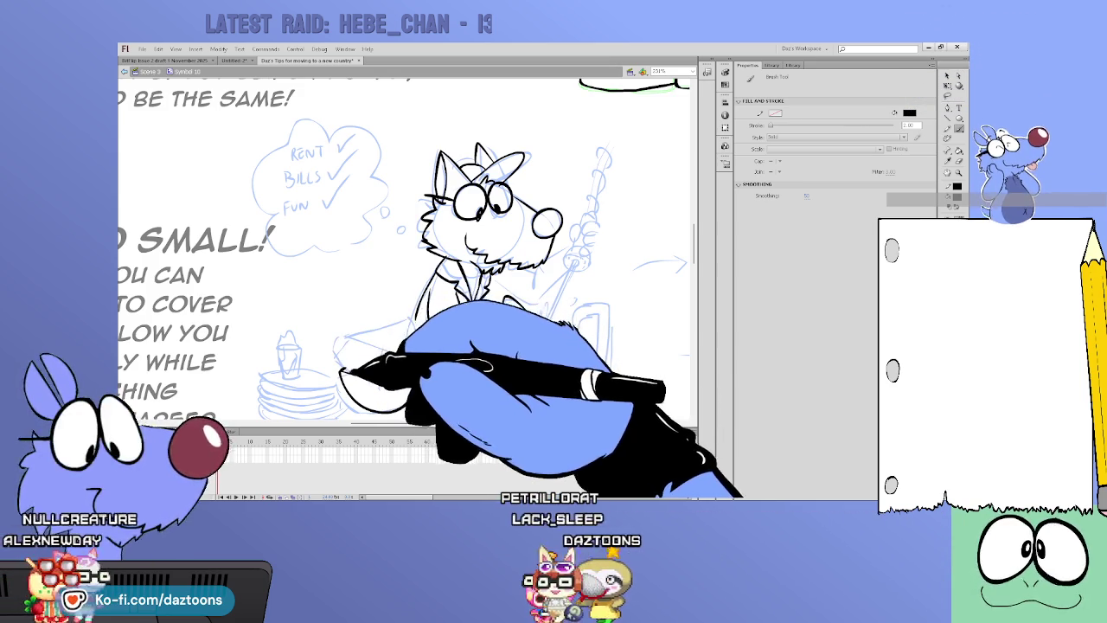
{"action": "left_click_drag", "start_coordinate": [341, 344], "coordinate": [408, 356]}
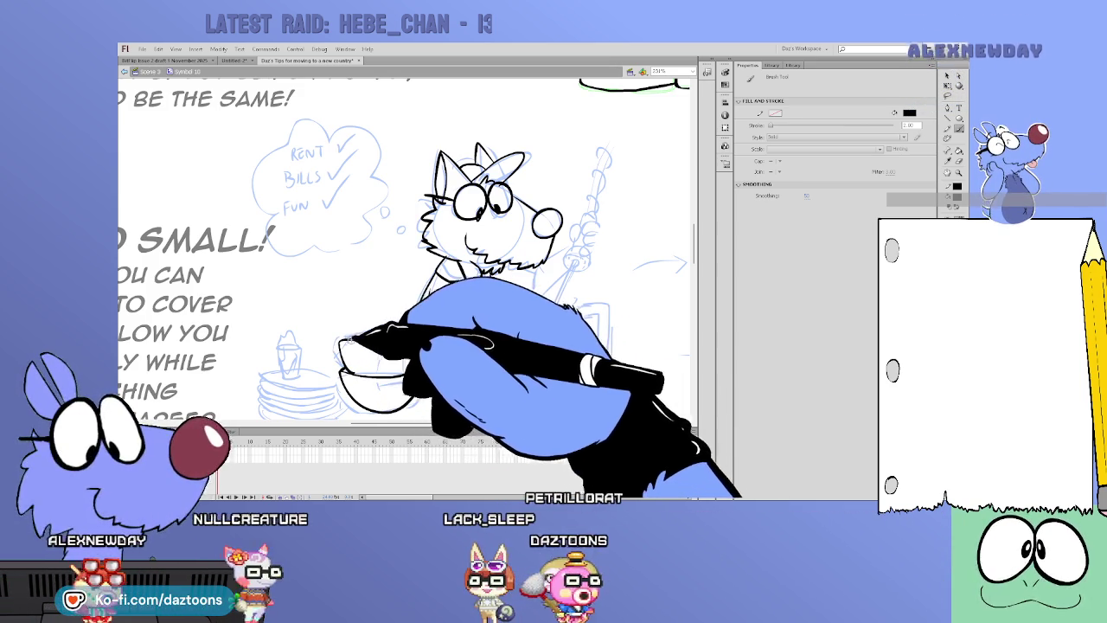
{"action": "left_click_drag", "start_coordinate": [343, 340], "coordinate": [413, 325]}
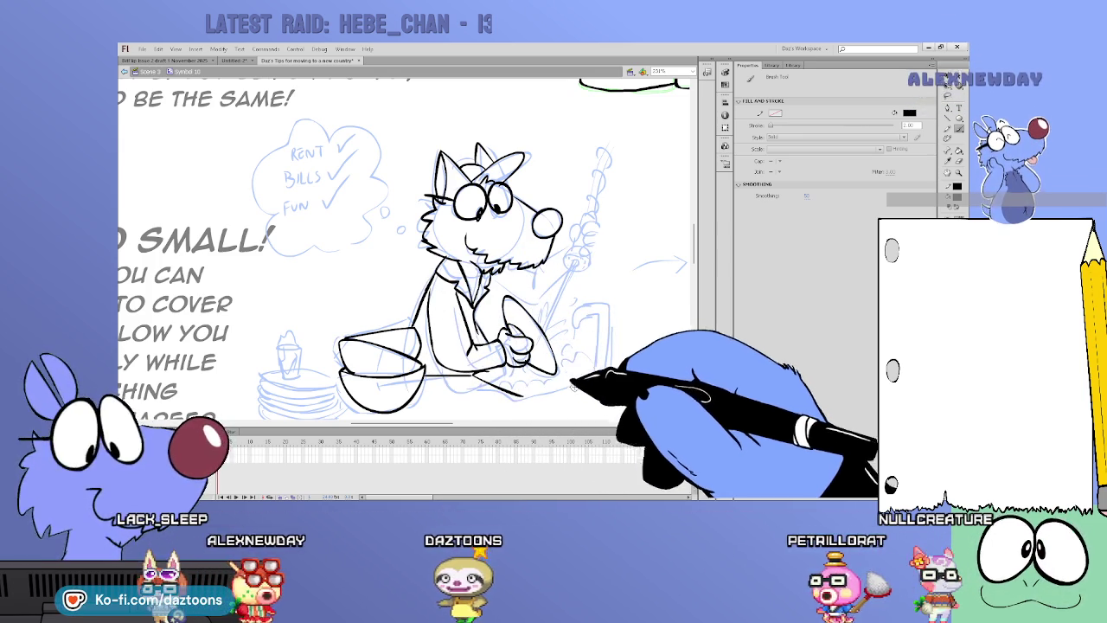
- Ink the sink edge and the tap's pipe, undoing and redrawing its curved spout
{"action": "left_click_drag", "start_coordinate": [529, 391], "coordinate": [587, 381]}
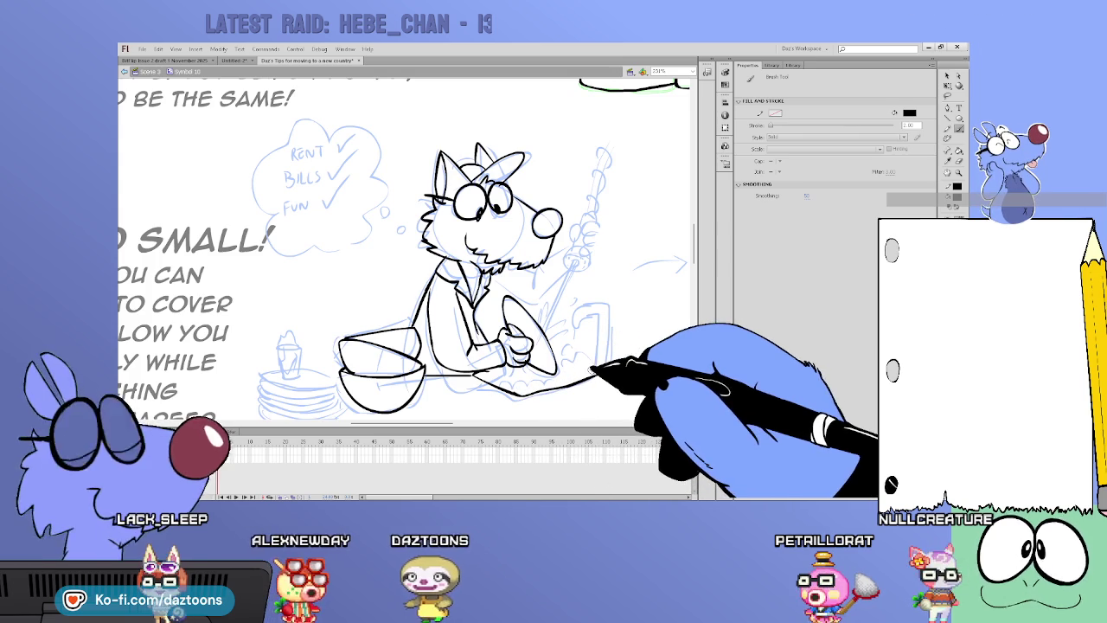
{"action": "left_click_drag", "start_coordinate": [600, 318], "coordinate": [600, 384]}
{"action": "left_click_drag", "start_coordinate": [575, 327], "coordinate": [606, 315]}
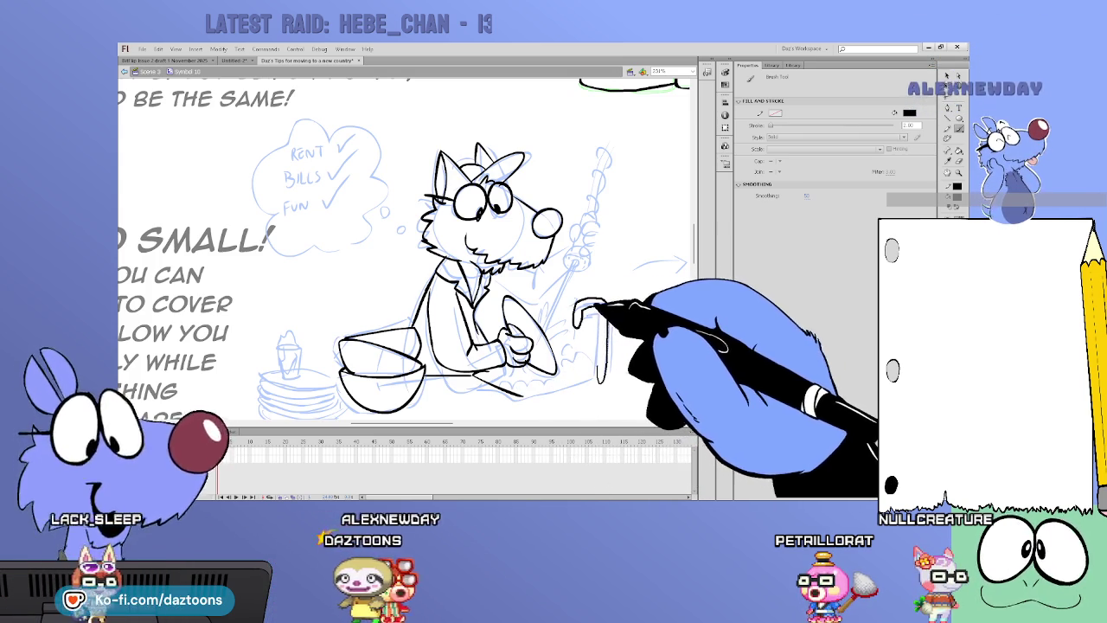
{"action": "key", "text": "ctrl+z"}
{"action": "mouse_move", "coordinate": [574, 327]}
{"action": "left_mouse_down"}
{"action": "mouse_move", "coordinate": [609, 322]}
{"action": "mouse_move", "coordinate": [595, 378]}
{"action": "left_mouse_up"}
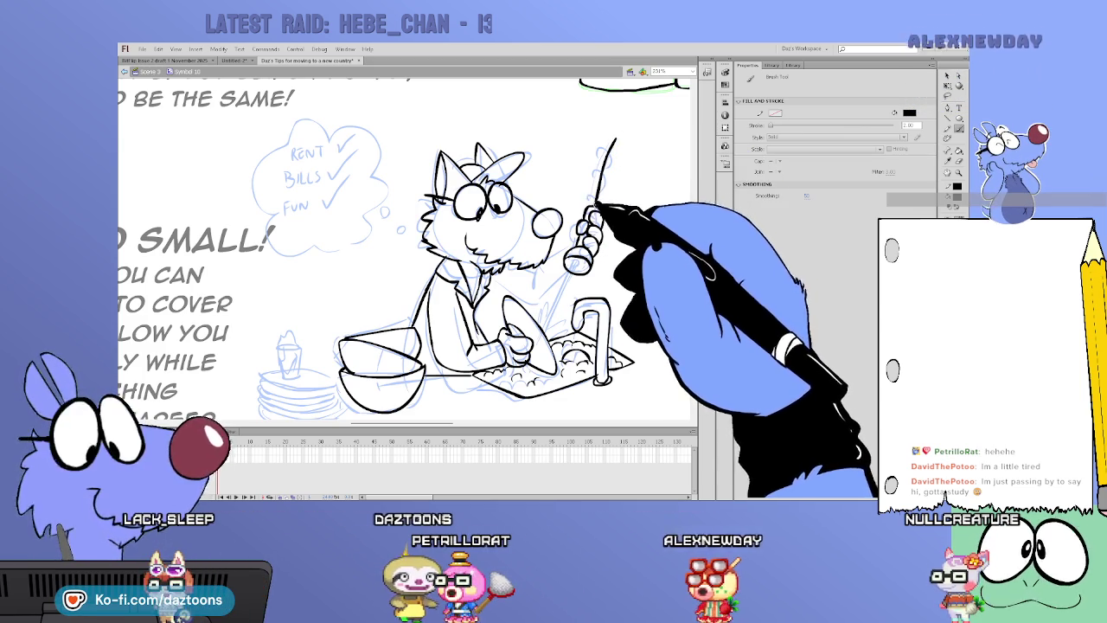
- Ink the raised coiled scrub brush and the soap suds in the sink
{"action": "left_click_drag", "start_coordinate": [613, 141], "coordinate": [578, 256]}
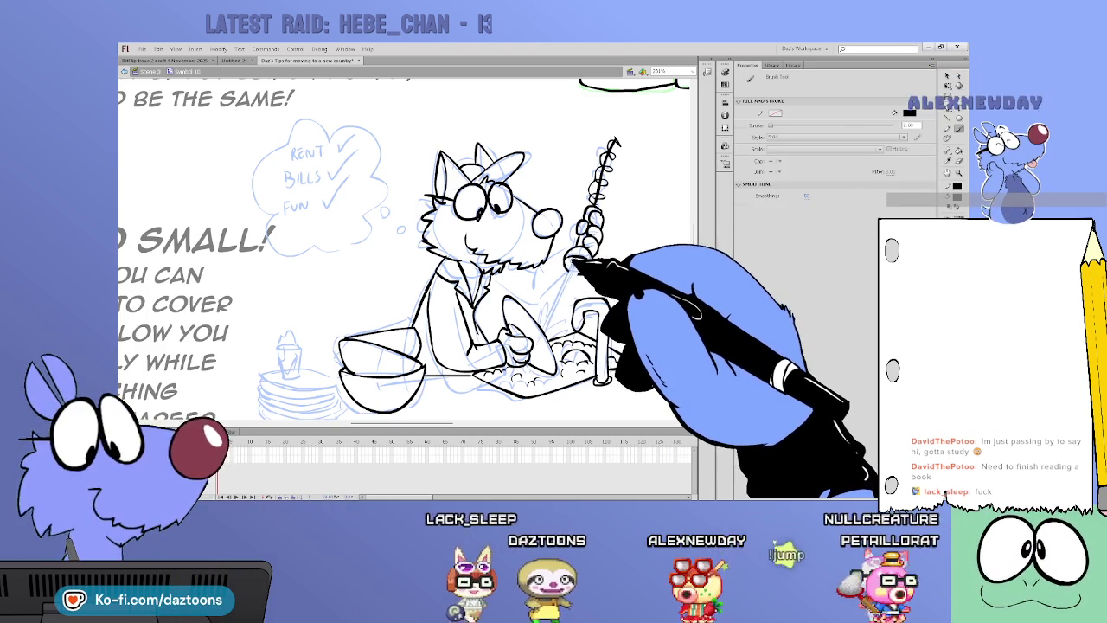
{"action": "left_click_drag", "start_coordinate": [636, 271], "coordinate": [687, 260]}
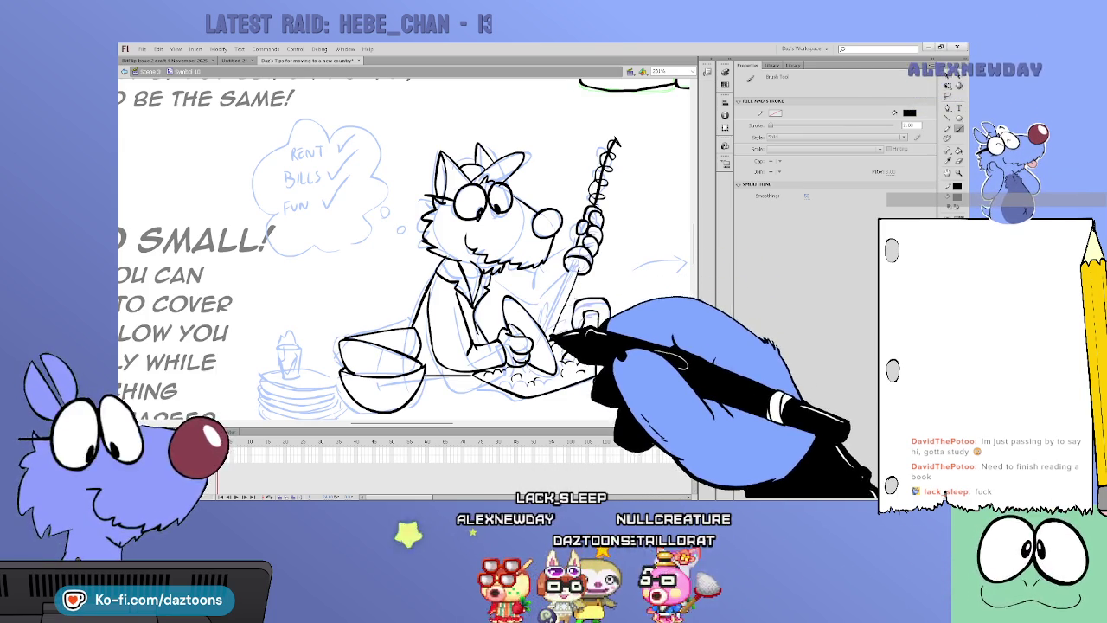
{"action": "key", "text": "v"}
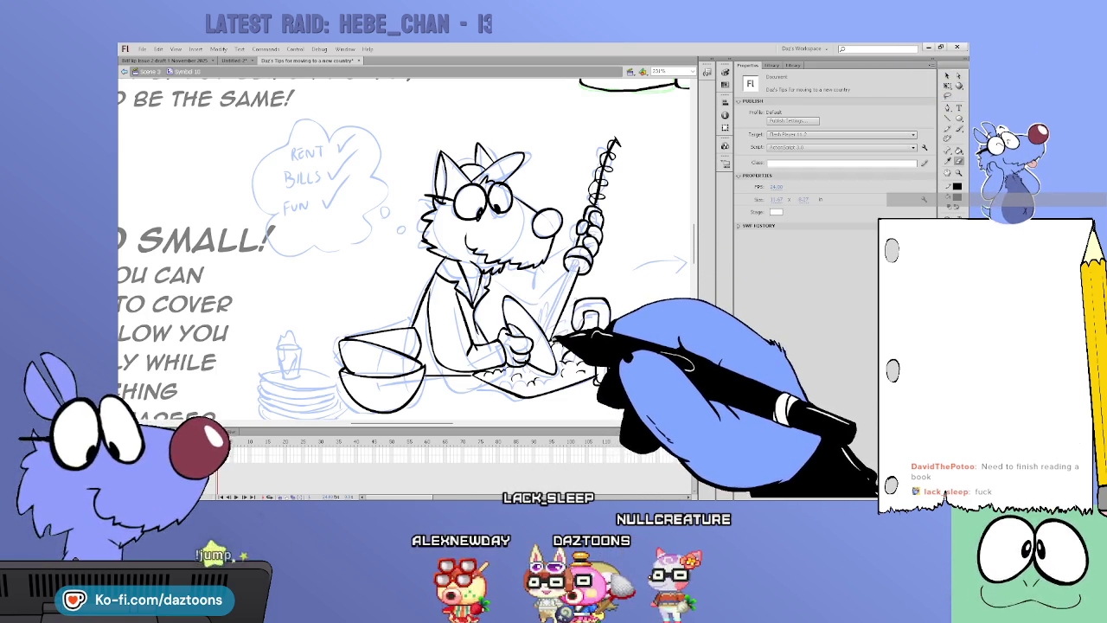
{"action": "key", "text": "b"}
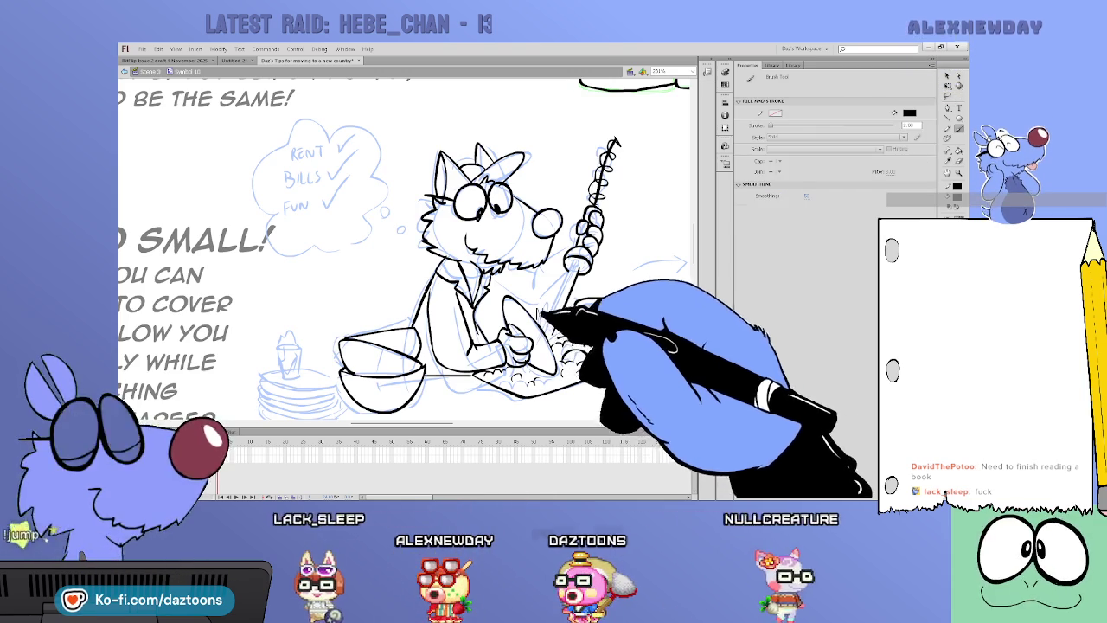
{"action": "mouse_move", "coordinate": [540, 304]}
{"action": "left_mouse_down"}
{"action": "mouse_move", "coordinate": [549, 333]}
{"action": "mouse_move", "coordinate": [547, 296]}
{"action": "left_mouse_up"}
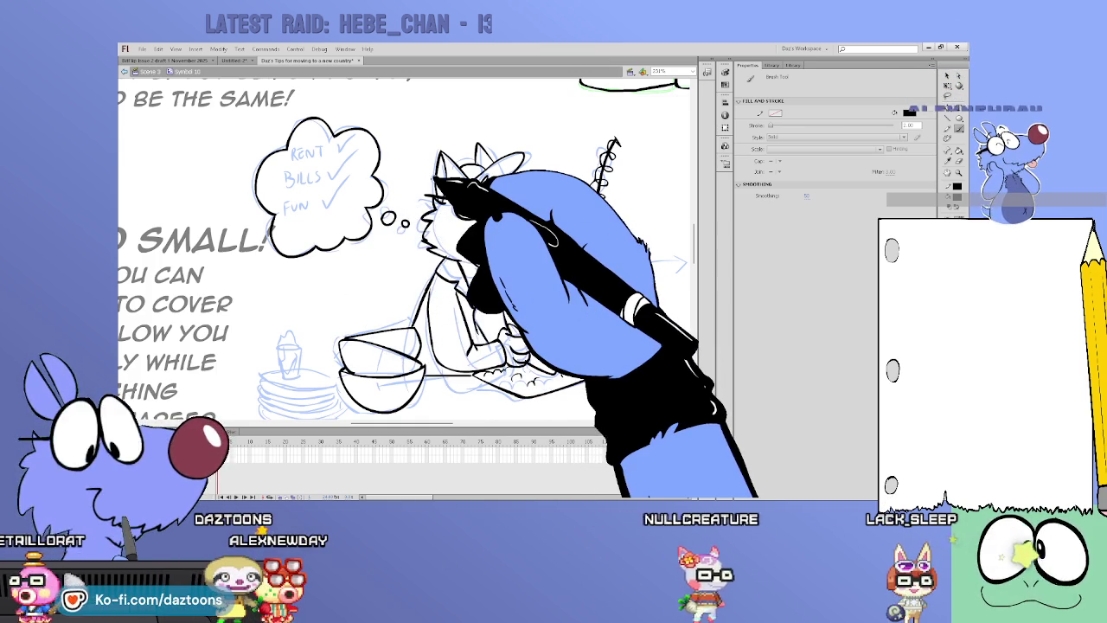
- Finish lettering BILLS and add green checkmarks after RENT, BILLS and FUN
{"action": "scroll", "coordinate": [407, 251], "scroll_direction": "left", "scroll_amount": 2}
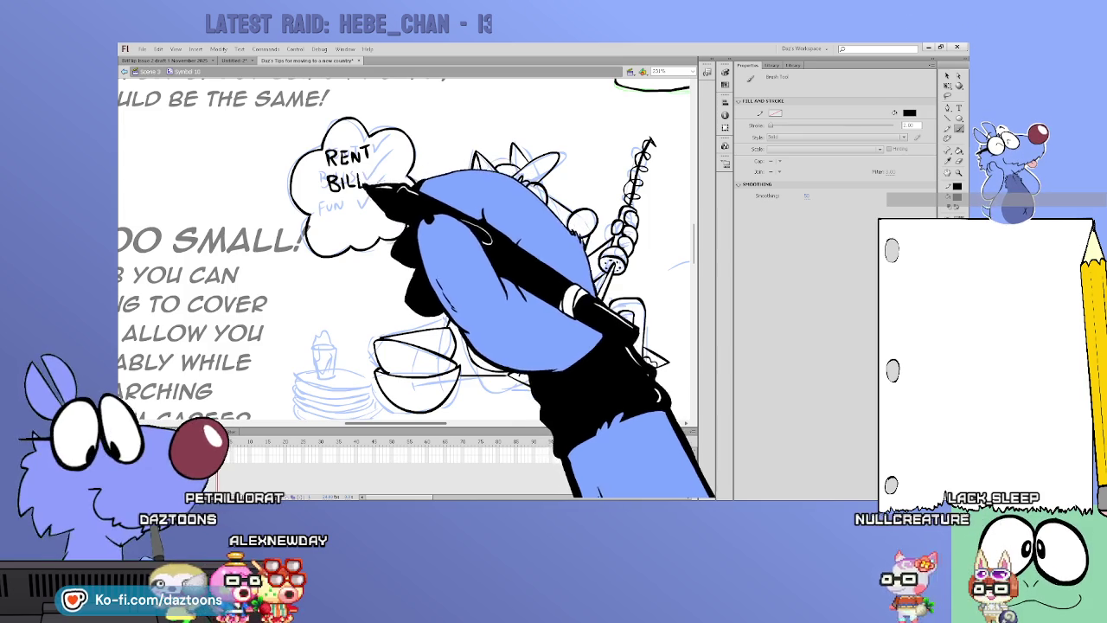
{"action": "mouse_move", "coordinate": [374, 171]}
{"action": "left_mouse_down"}
{"action": "mouse_move", "coordinate": [338, 220]}
{"action": "mouse_move", "coordinate": [371, 206]}
{"action": "left_mouse_up"}
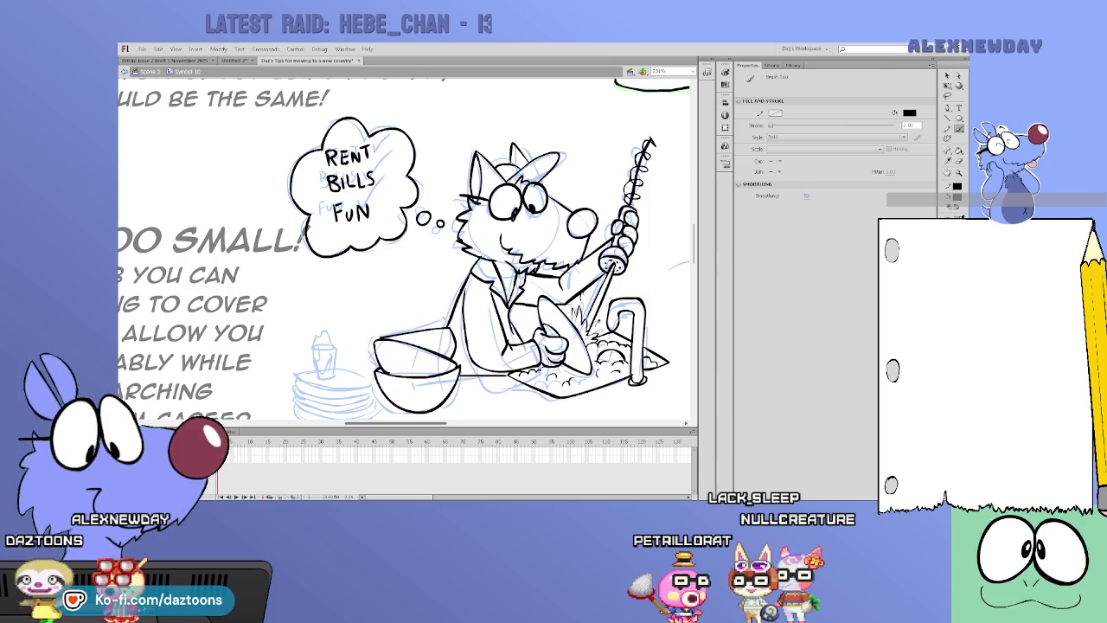
{"action": "mouse_move", "coordinate": [378, 144]}
{"action": "left_mouse_down"}
{"action": "mouse_move", "coordinate": [395, 136]}
{"action": "mouse_move", "coordinate": [396, 160]}
{"action": "left_mouse_up"}
{"action": "left_click_drag", "start_coordinate": [383, 204], "coordinate": [398, 192]}
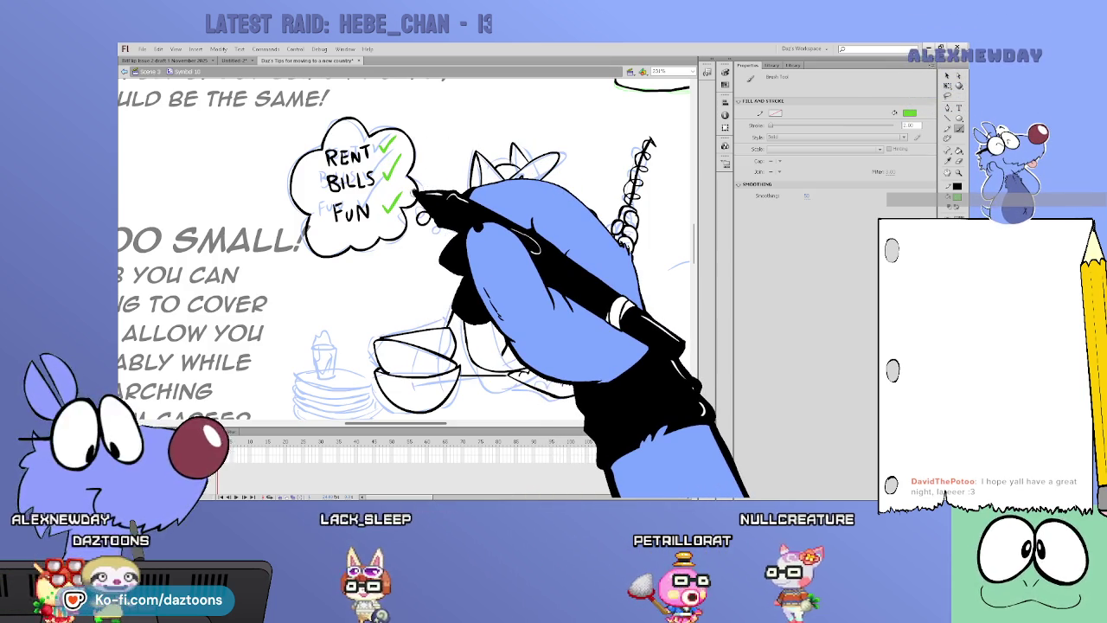
{"action": "left_click_drag", "start_coordinate": [432, 423], "coordinate": [500, 423]}
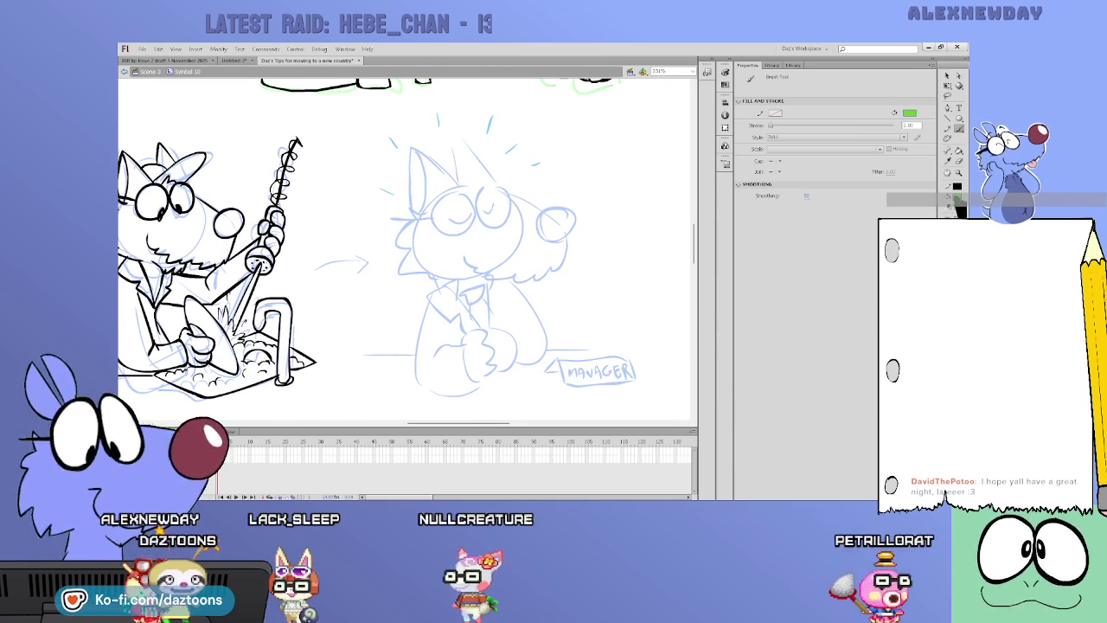
- Switch the ink back to black and trace the manager's eye, hair, glasses and ears
{"action": "left_click", "coordinate": [944, 194]}
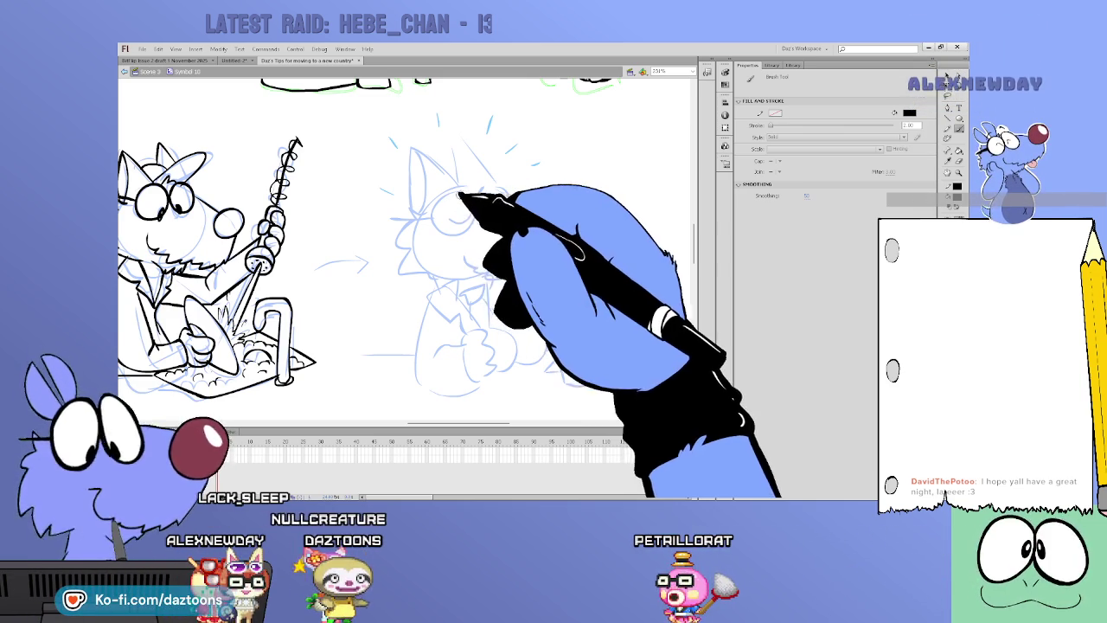
{"action": "mouse_move", "coordinate": [472, 207]}
{"action": "left_mouse_down"}
{"action": "mouse_move", "coordinate": [474, 222]}
{"action": "mouse_move", "coordinate": [512, 210]}
{"action": "left_mouse_up"}
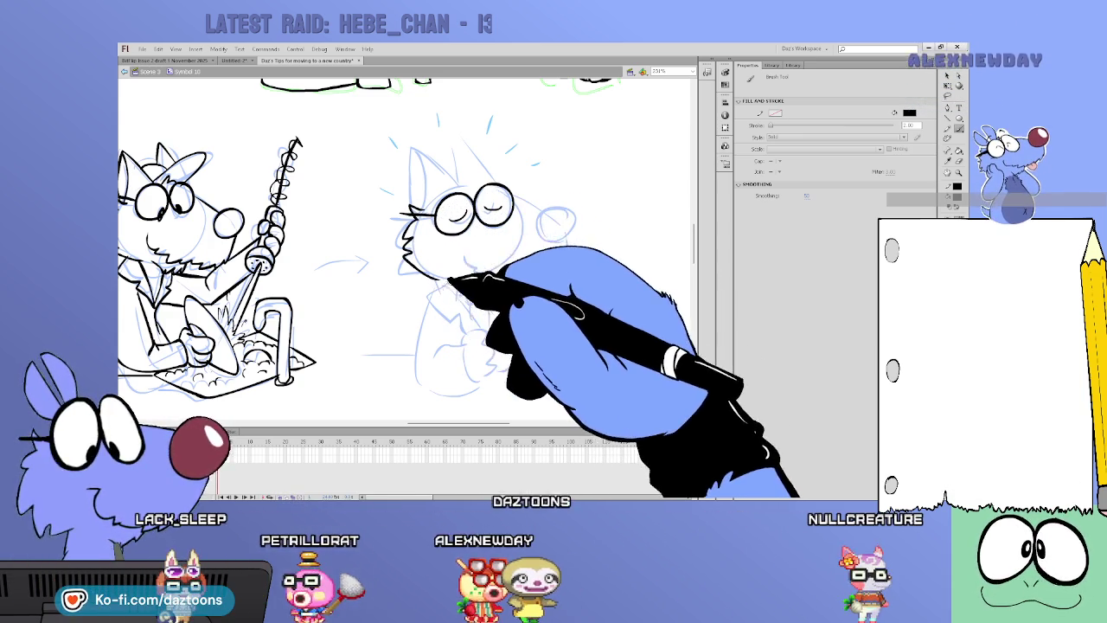
{"action": "mouse_move", "coordinate": [460, 180]}
{"action": "left_mouse_down"}
{"action": "mouse_move", "coordinate": [561, 206]}
{"action": "mouse_move", "coordinate": [572, 230]}
{"action": "left_mouse_up"}
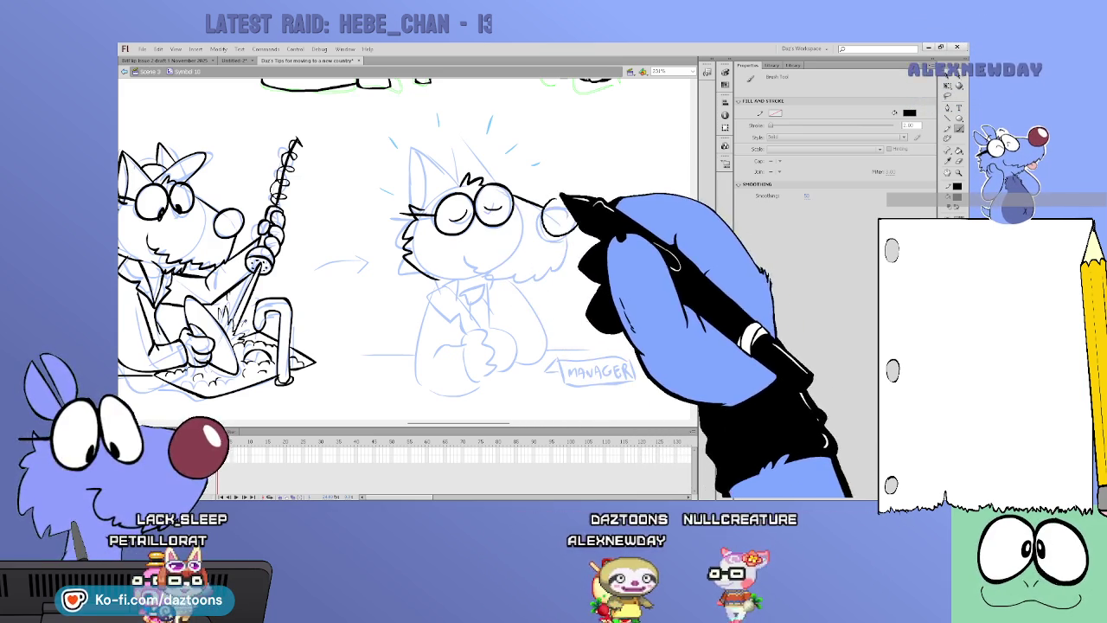
{"action": "left_click_drag", "start_coordinate": [541, 221], "coordinate": [573, 208]}
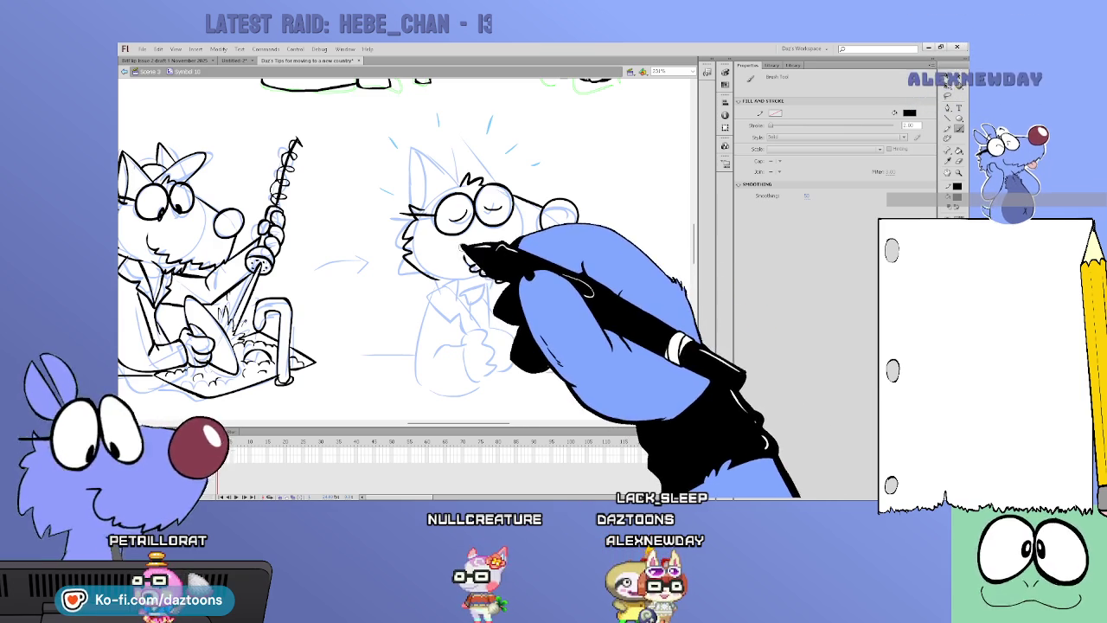
{"action": "mouse_move", "coordinate": [447, 177]}
{"action": "left_mouse_down"}
{"action": "mouse_move", "coordinate": [410, 210]}
{"action": "mouse_move", "coordinate": [427, 263]}
{"action": "left_mouse_up"}
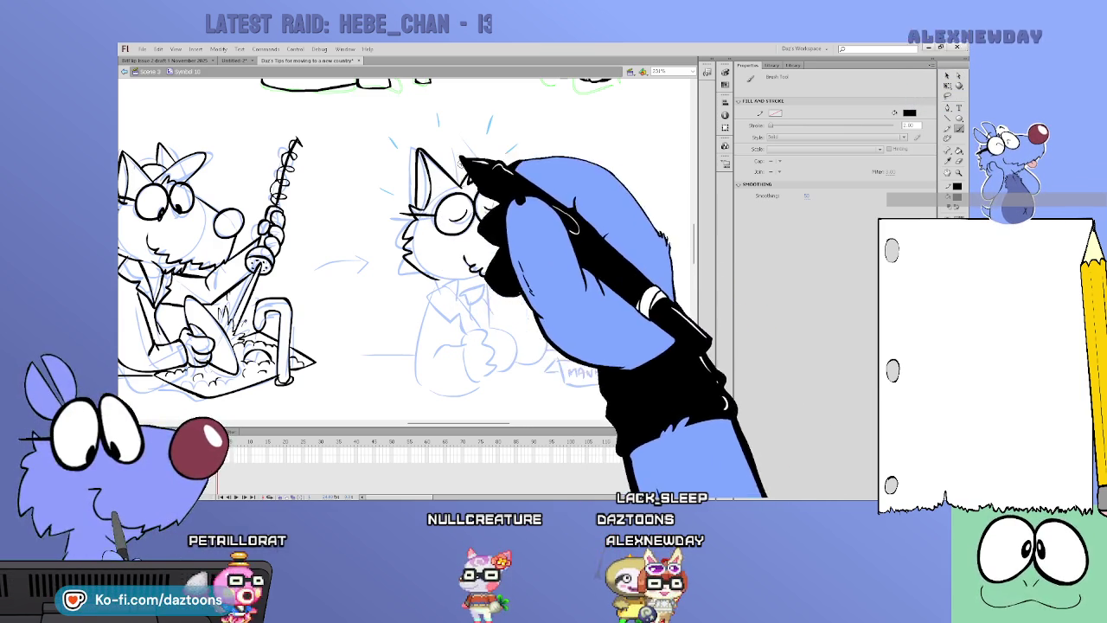
{"action": "left_click_drag", "start_coordinate": [467, 137], "coordinate": [445, 281]}
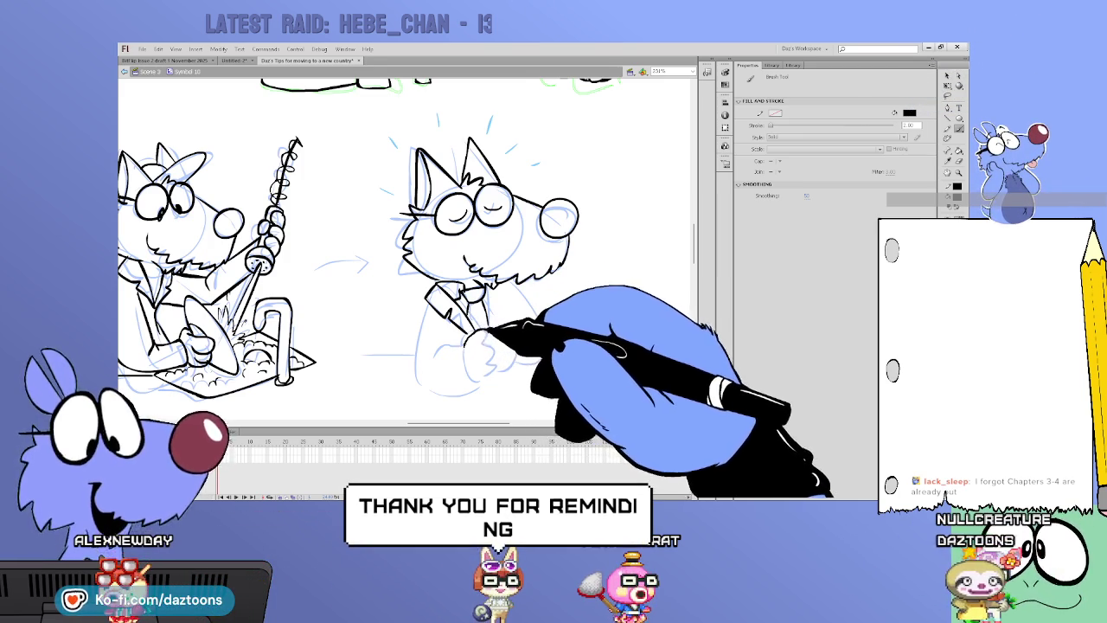
- Ink the manager's clasped hands, arm, the desk edge and the underlined MANAGER nameplate
{"action": "left_click_drag", "start_coordinate": [486, 346], "coordinate": [474, 383]}
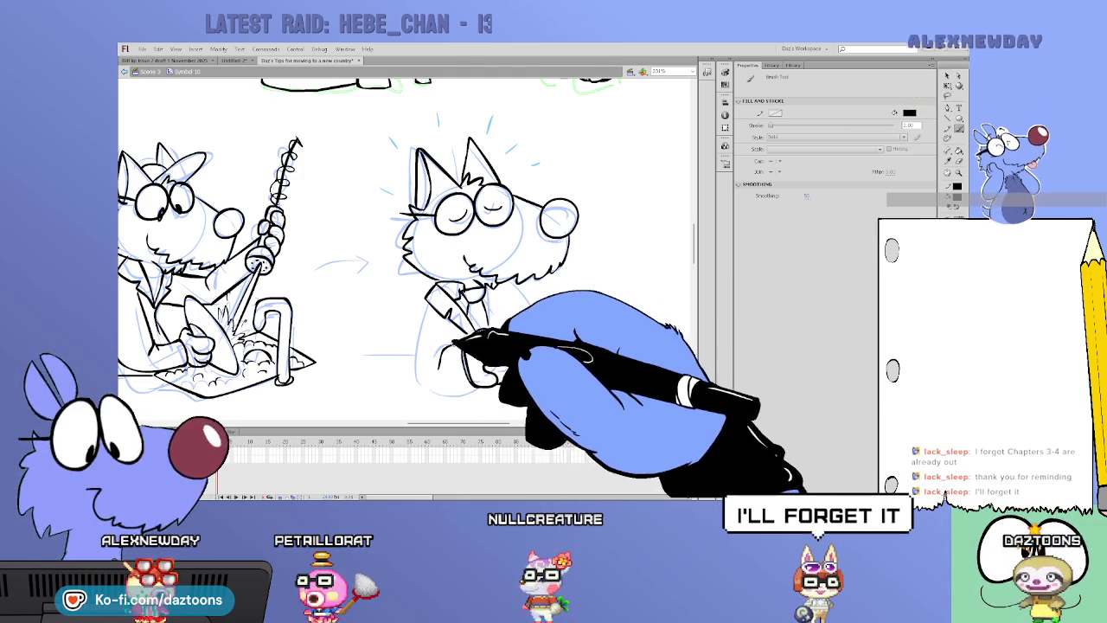
{"action": "left_click_drag", "start_coordinate": [440, 314], "coordinate": [420, 374]}
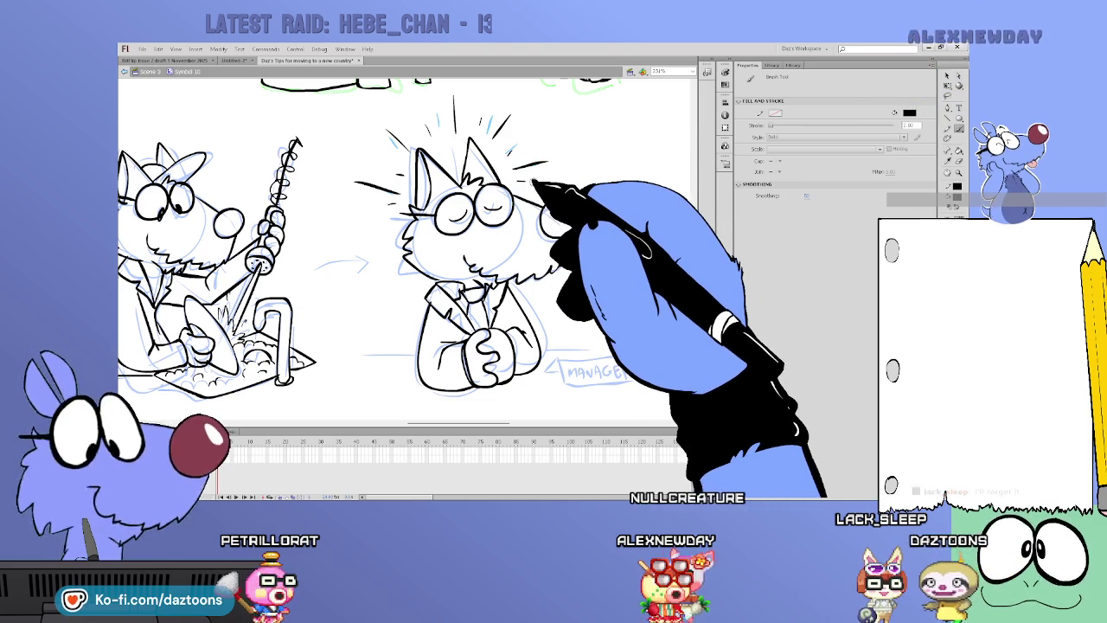
{"action": "left_click_drag", "start_coordinate": [371, 352], "coordinate": [416, 352]}
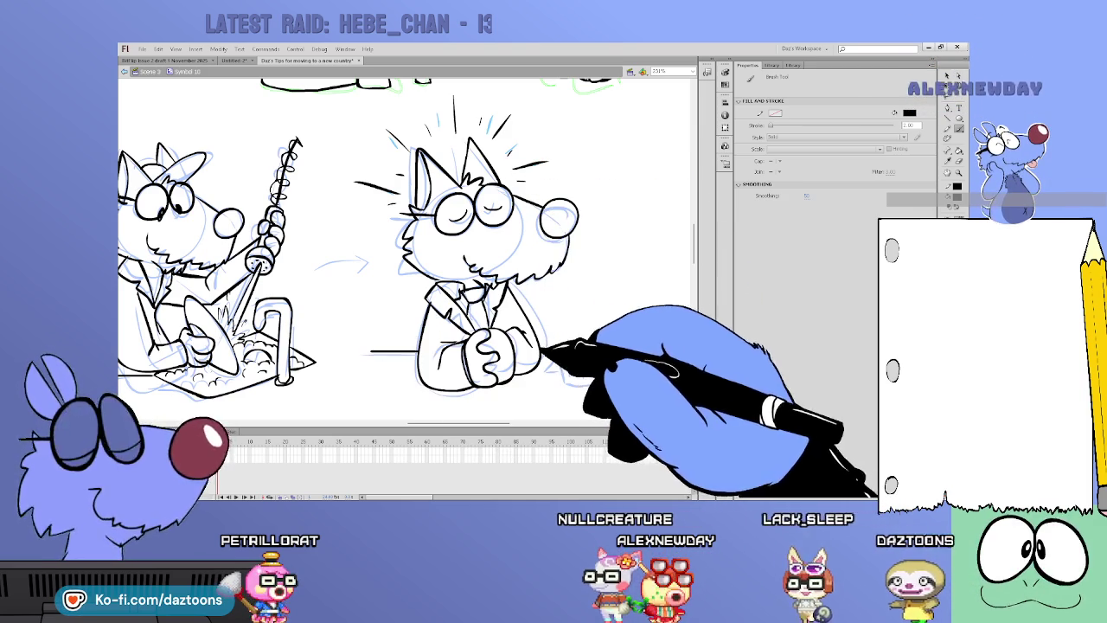
{"action": "left_click_drag", "start_coordinate": [544, 353], "coordinate": [623, 353]}
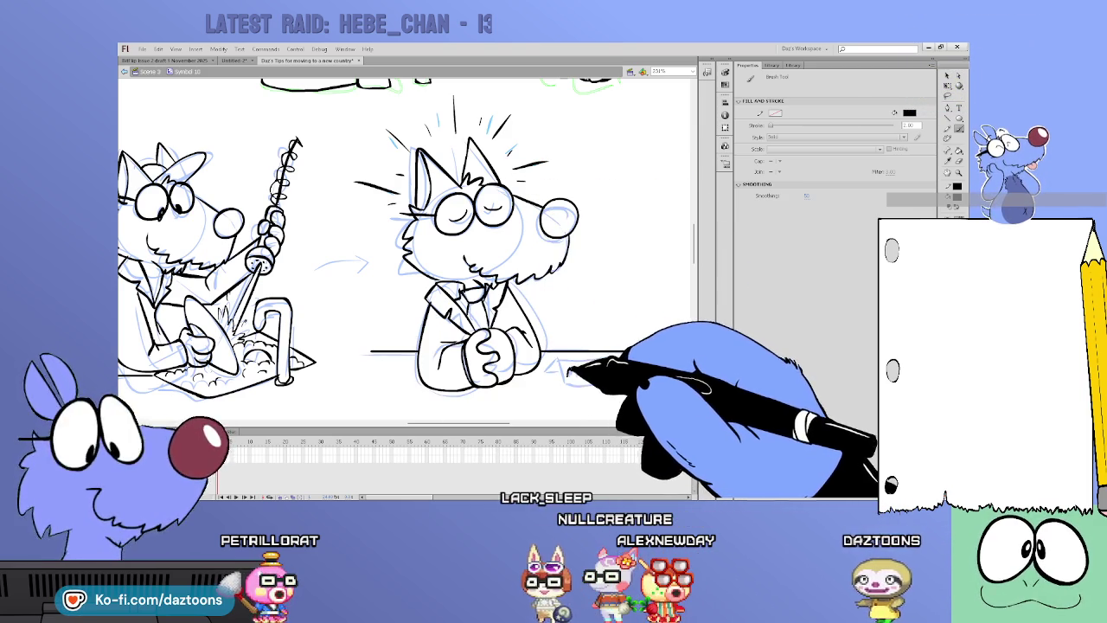
{"action": "left_click_drag", "start_coordinate": [588, 376], "coordinate": [644, 372]}
{"action": "left_click_drag", "start_coordinate": [567, 387], "coordinate": [644, 387]}
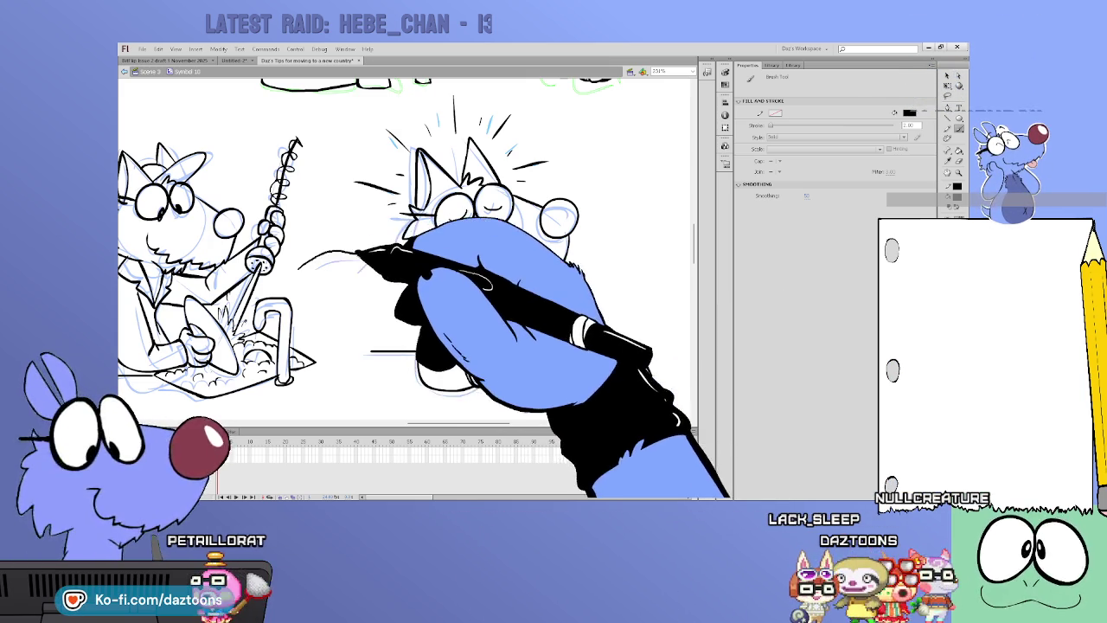
- Brush an arrow outline from the dishwasher toward the manager and fill it solid black with the Paint Bucket
{"action": "left_click_drag", "start_coordinate": [298, 265], "coordinate": [358, 243]}
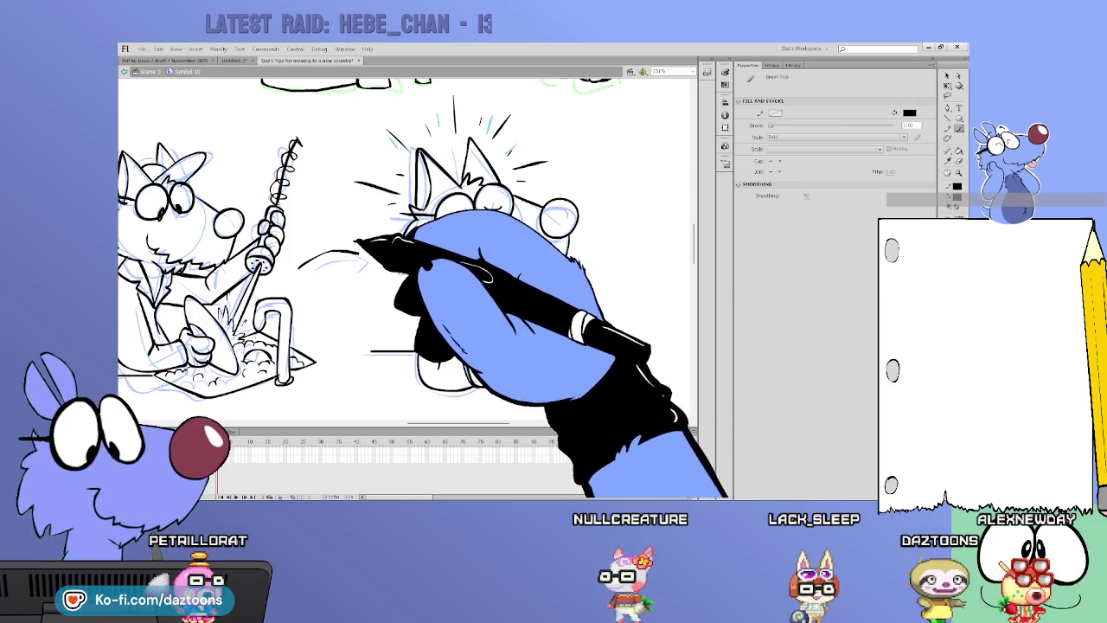
{"action": "left_click_drag", "start_coordinate": [298, 263], "coordinate": [346, 236]}
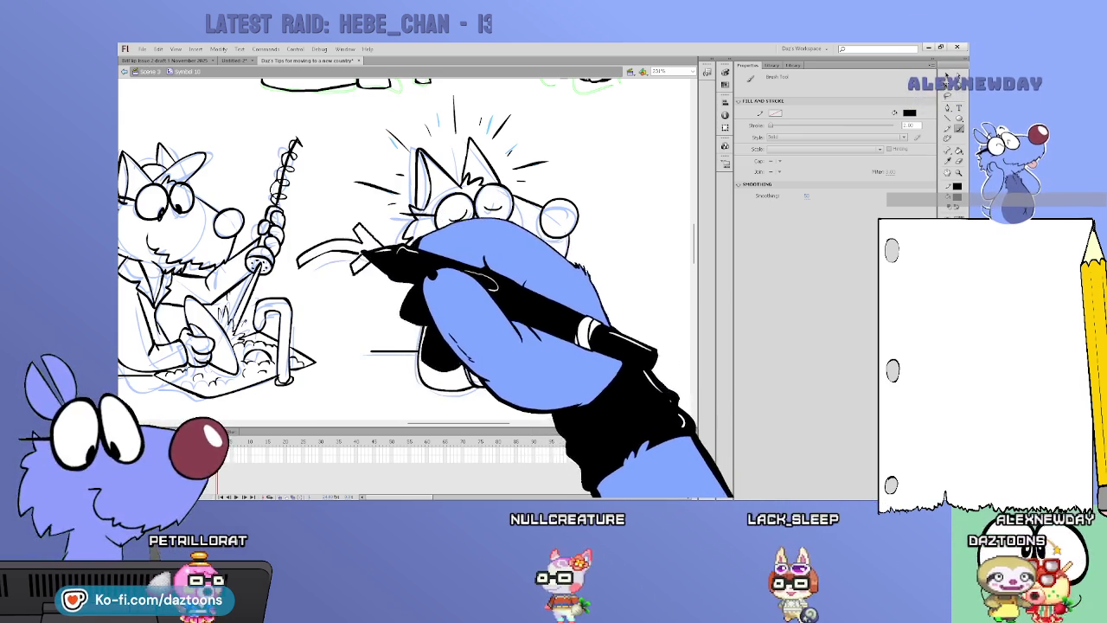
{"action": "key", "text": "k"}
{"action": "left_click", "coordinate": [362, 238]}
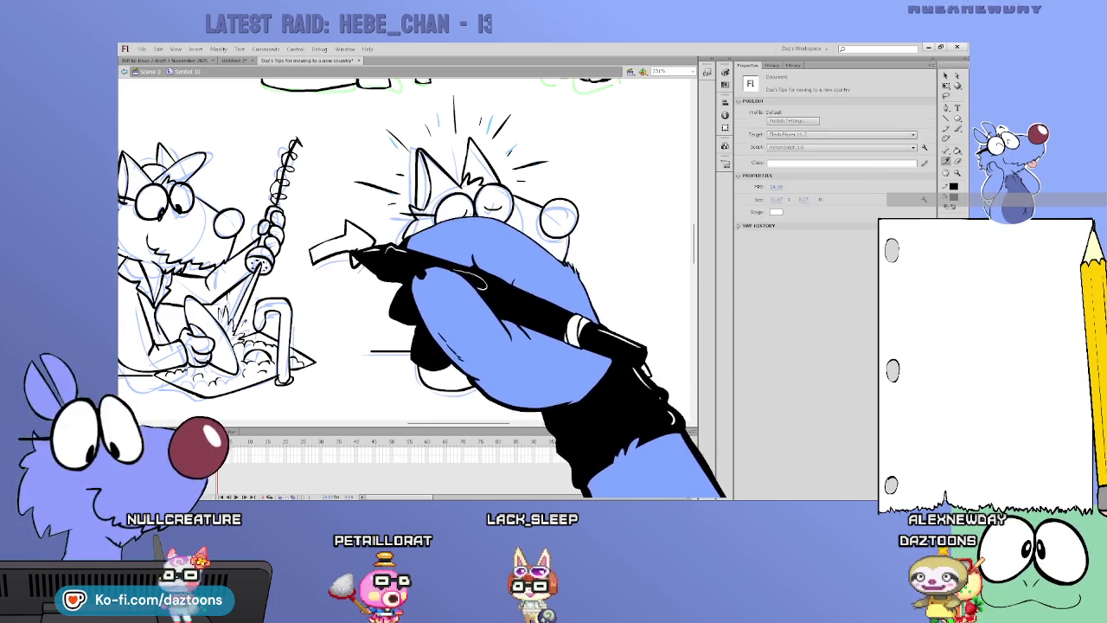
{"action": "key", "text": "k"}
{"action": "left_click", "coordinate": [341, 247]}
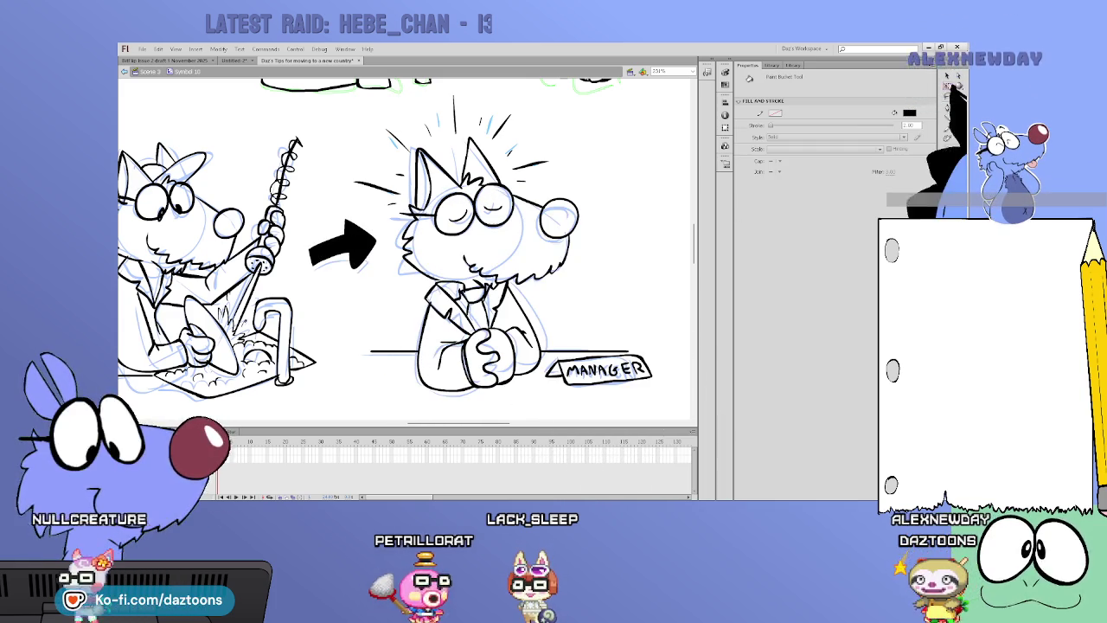
{"action": "key", "text": "v"}
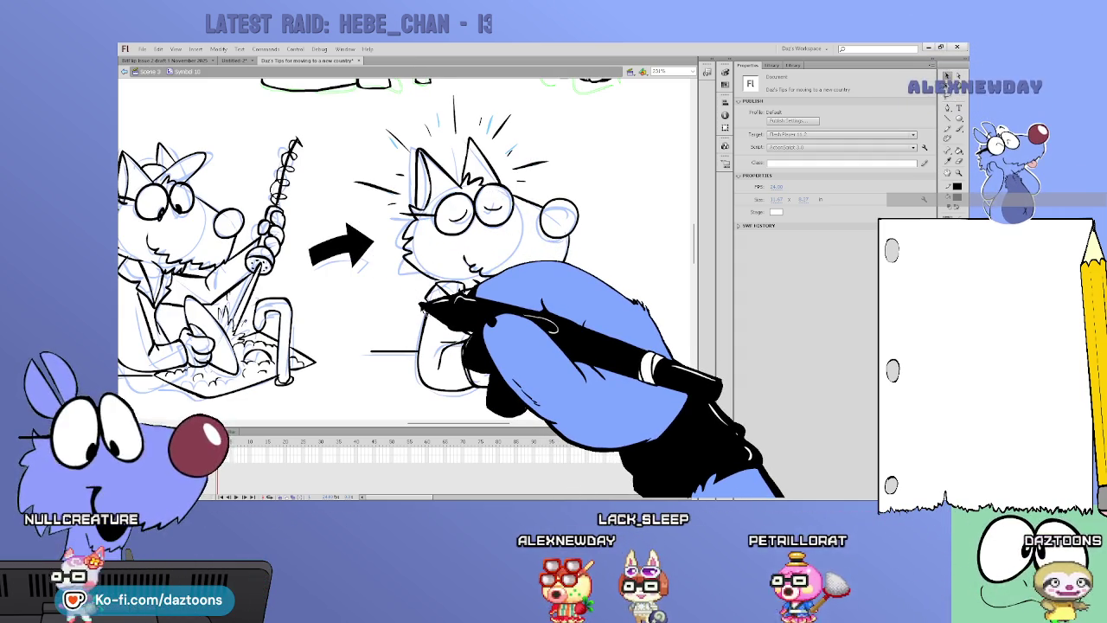
- Return to the Brush tool and pan the stage down-left back to the dishwashing panel
{"action": "key", "text": "b"}
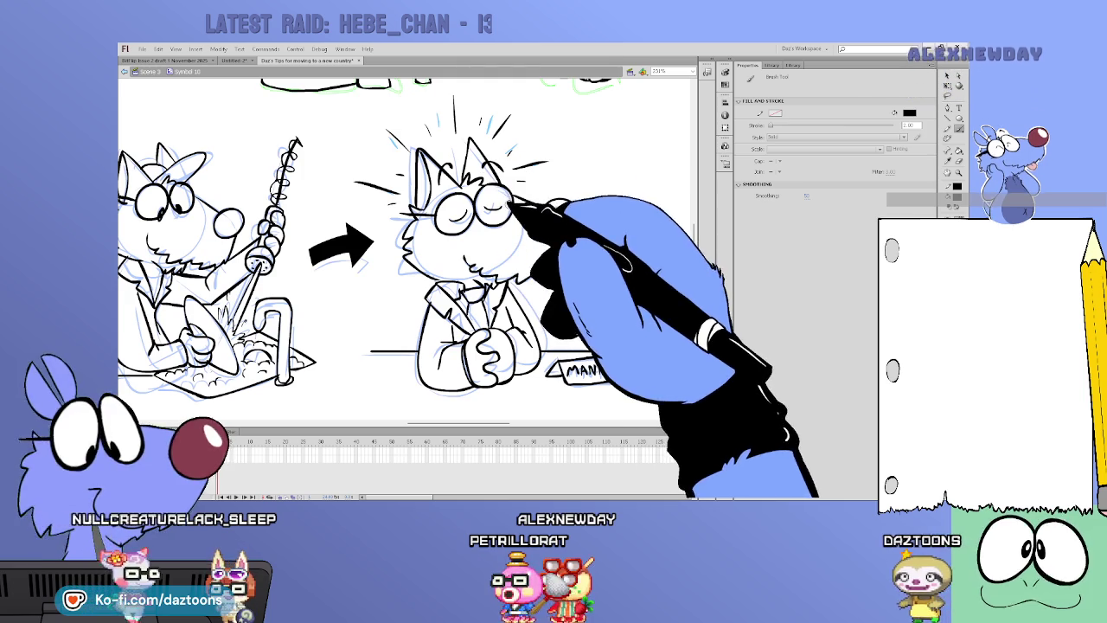
{"action": "left_click_drag", "start_coordinate": [480, 423], "coordinate": [427, 423]}
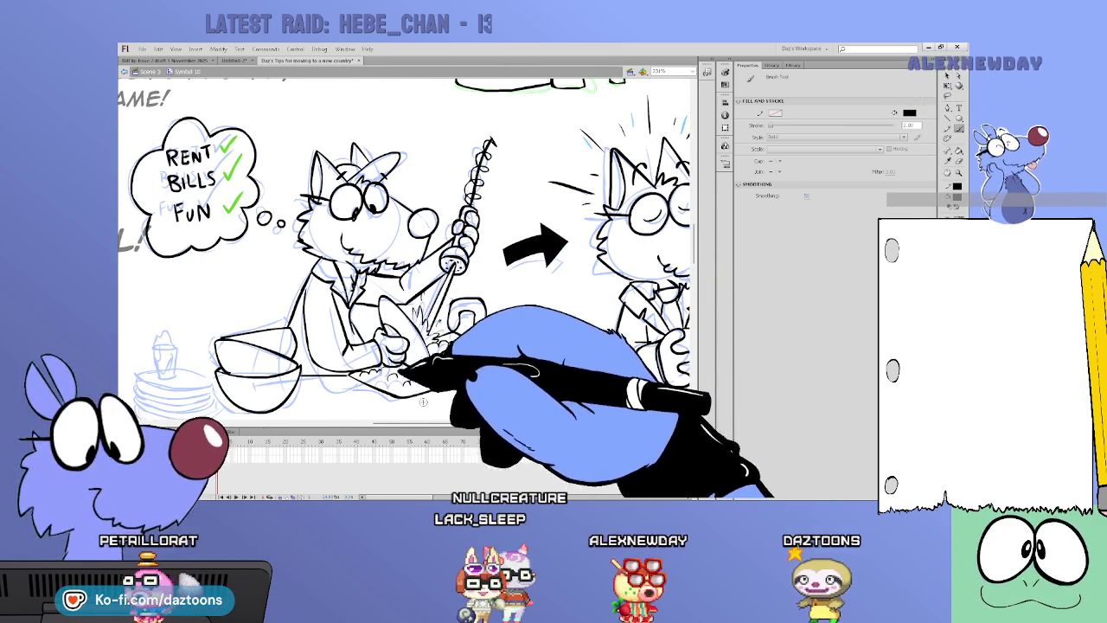
{"action": "scroll", "coordinate": [482, 364], "scroll_direction": "left", "scroll_amount": 5}
{"action": "scroll", "coordinate": [670, 241], "scroll_direction": "down", "scroll_amount": 2}
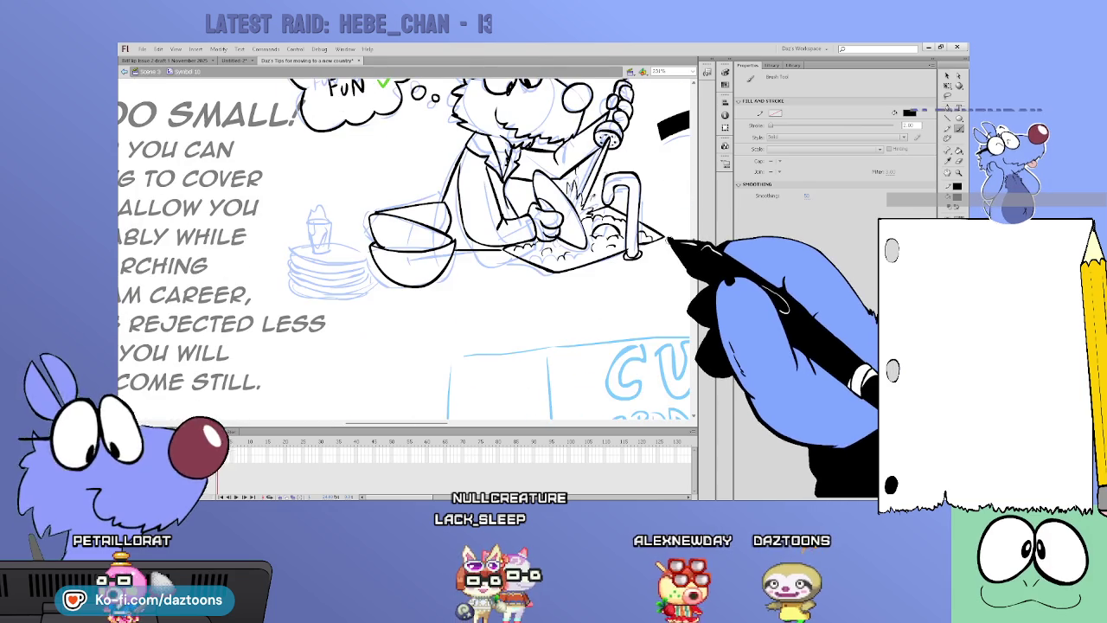
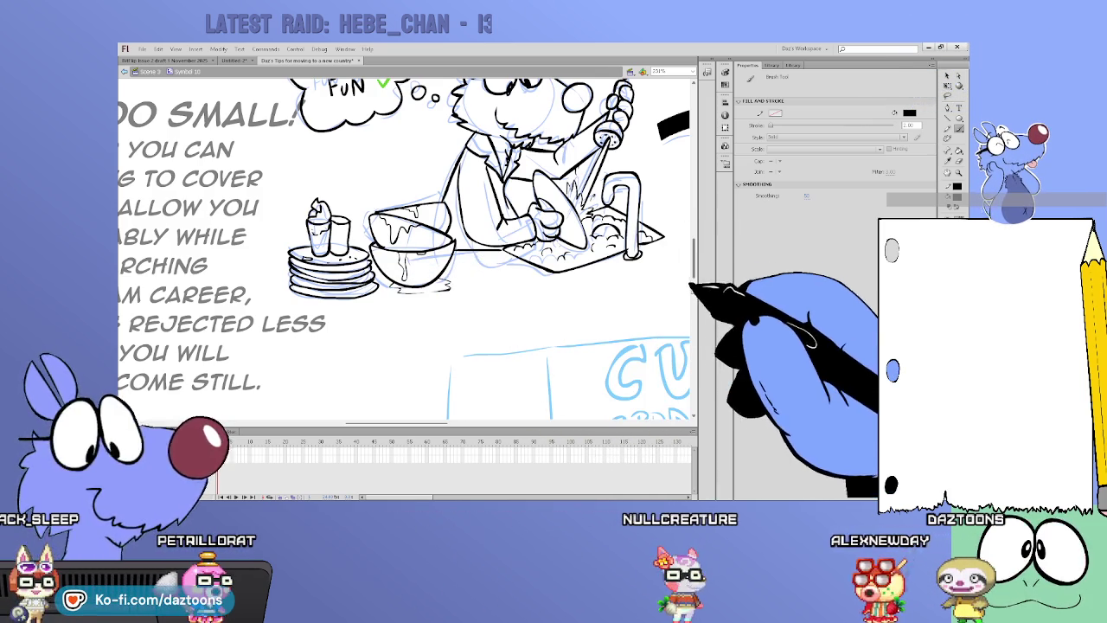
- Ink the left character's ears, eye, snout and nose in black over the blue sketch
{"action": "scroll", "coordinate": [694, 274], "scroll_direction": "down", "scroll_amount": 3}
{"action": "left_click_drag", "start_coordinate": [694, 273], "coordinate": [696, 296]}
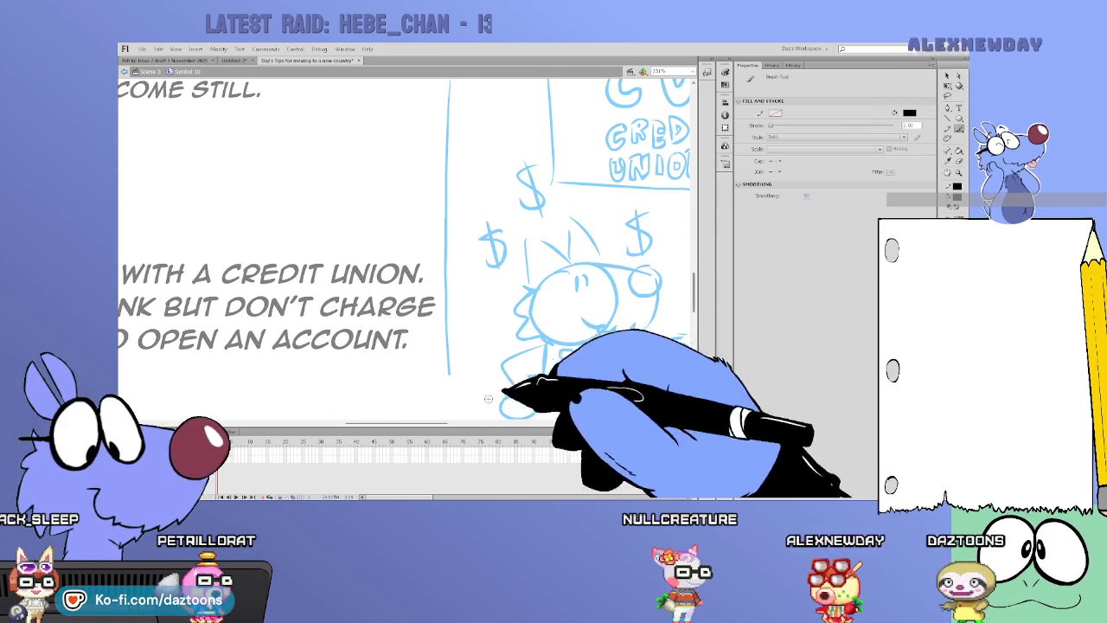
{"action": "left_click_drag", "start_coordinate": [457, 422], "coordinate": [474, 422]}
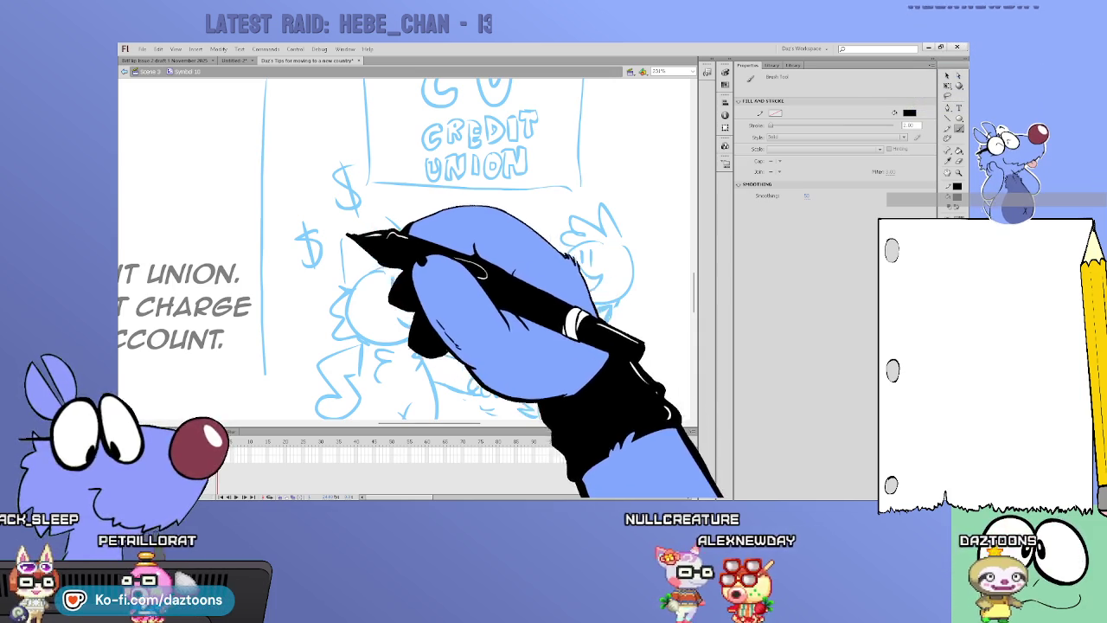
{"action": "left_click_drag", "start_coordinate": [393, 258], "coordinate": [456, 261]}
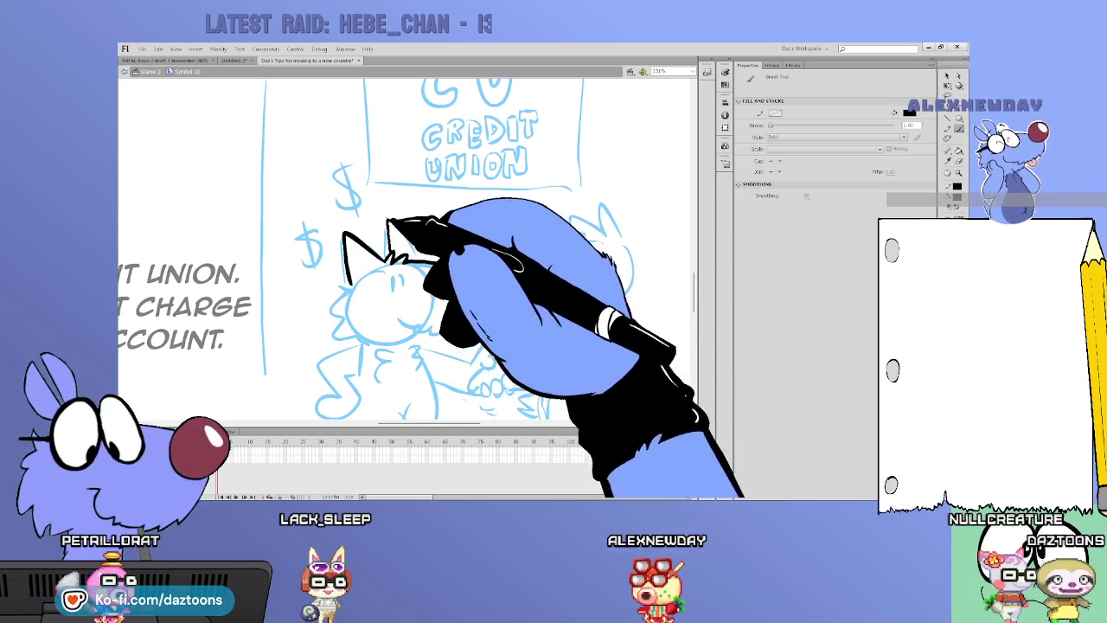
{"action": "scroll", "coordinate": [407, 251], "scroll_direction": "down", "scroll_amount": 2}
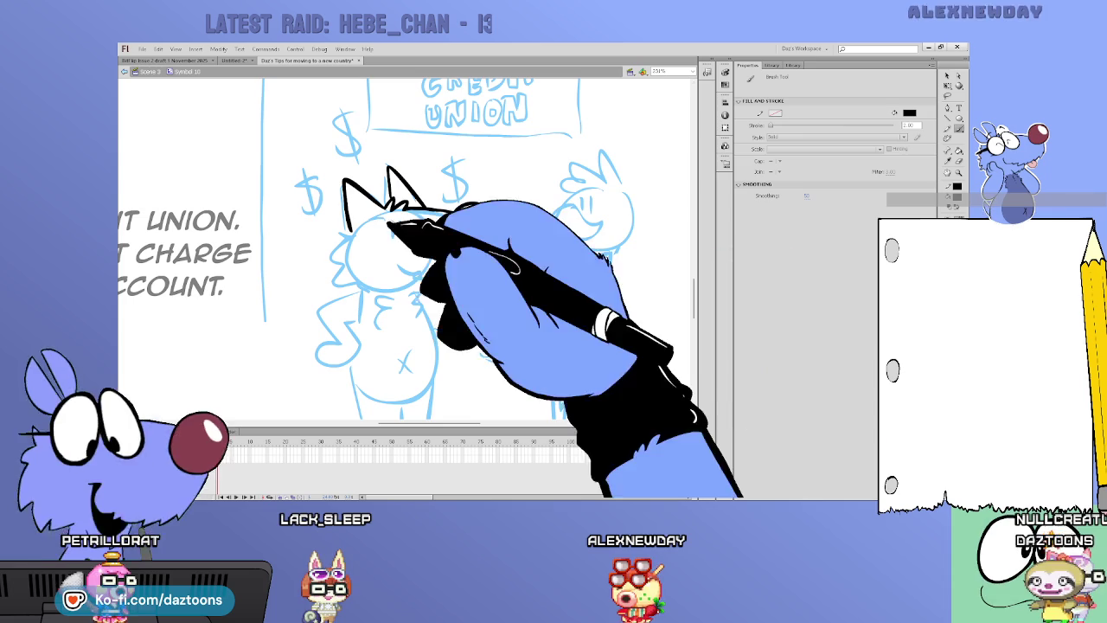
{"action": "mouse_move", "coordinate": [398, 226]}
{"action": "left_mouse_down"}
{"action": "mouse_move", "coordinate": [465, 246]}
{"action": "mouse_move", "coordinate": [438, 279]}
{"action": "left_mouse_up"}
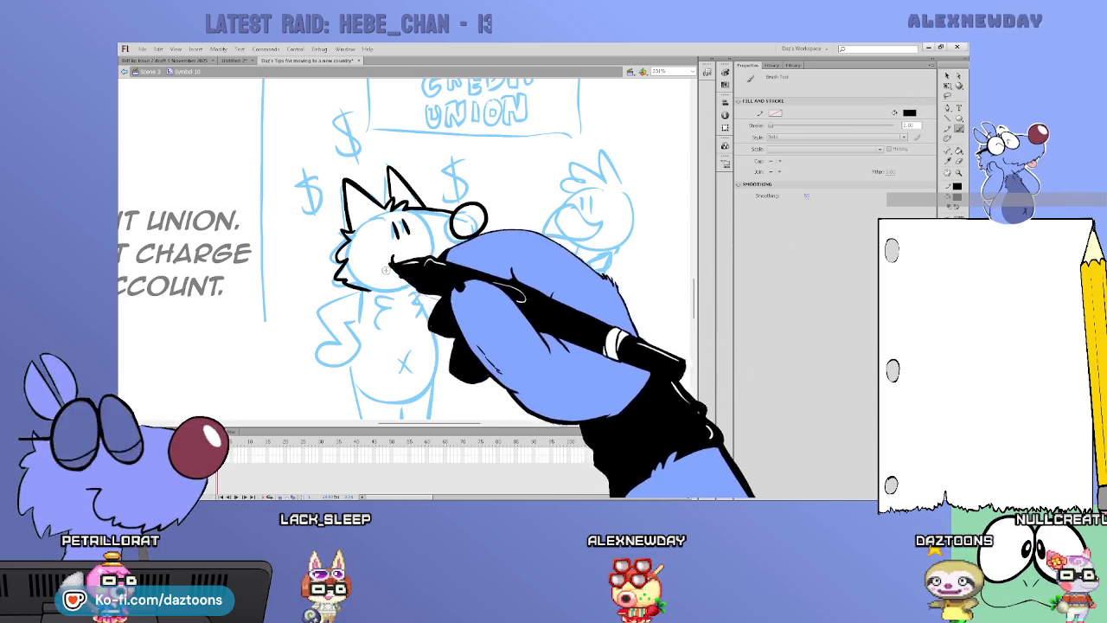
- Ink the left character's side, hip arm and left leg in black
{"action": "left_click_drag", "start_coordinate": [346, 299], "coordinate": [370, 342]}
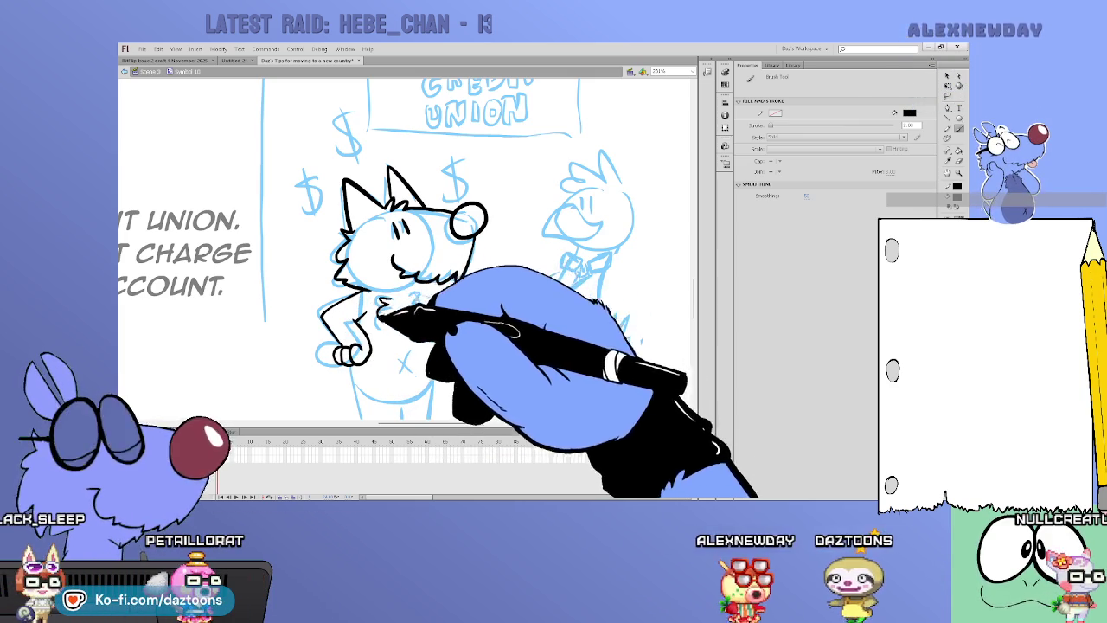
{"action": "left_click_drag", "start_coordinate": [419, 307], "coordinate": [398, 393]}
{"action": "scroll", "coordinate": [657, 285], "scroll_direction": "down", "scroll_amount": 3}
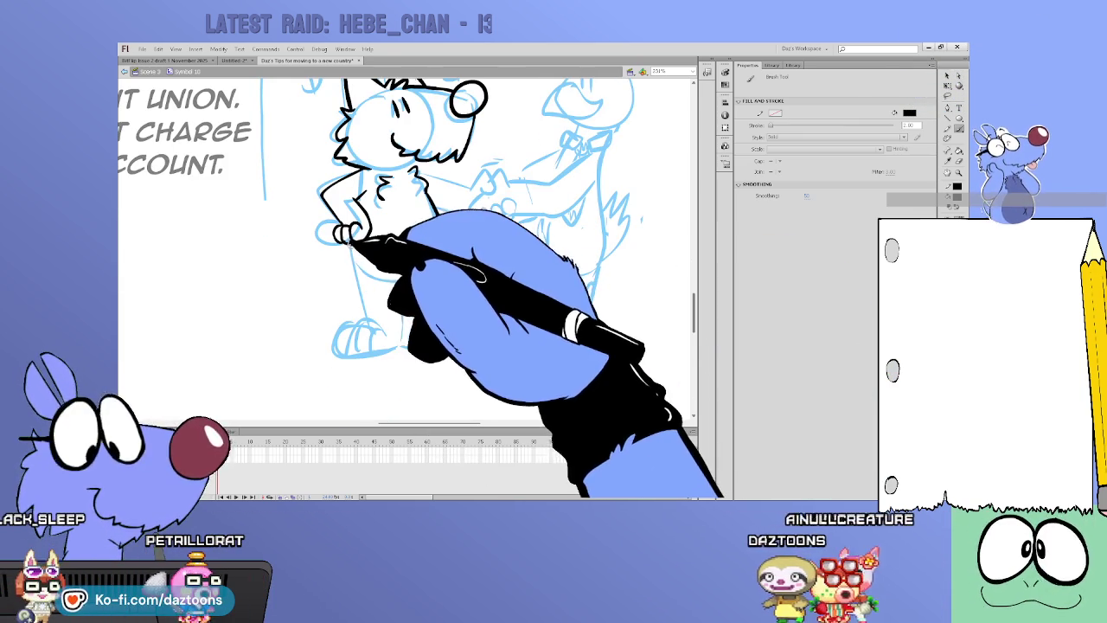
{"action": "left_click_drag", "start_coordinate": [353, 257], "coordinate": [368, 320]}
- Trace the belly and leg lines, foot and toes, handshake arm and belly X in black
{"action": "left_click_drag", "start_coordinate": [402, 278], "coordinate": [404, 301]}
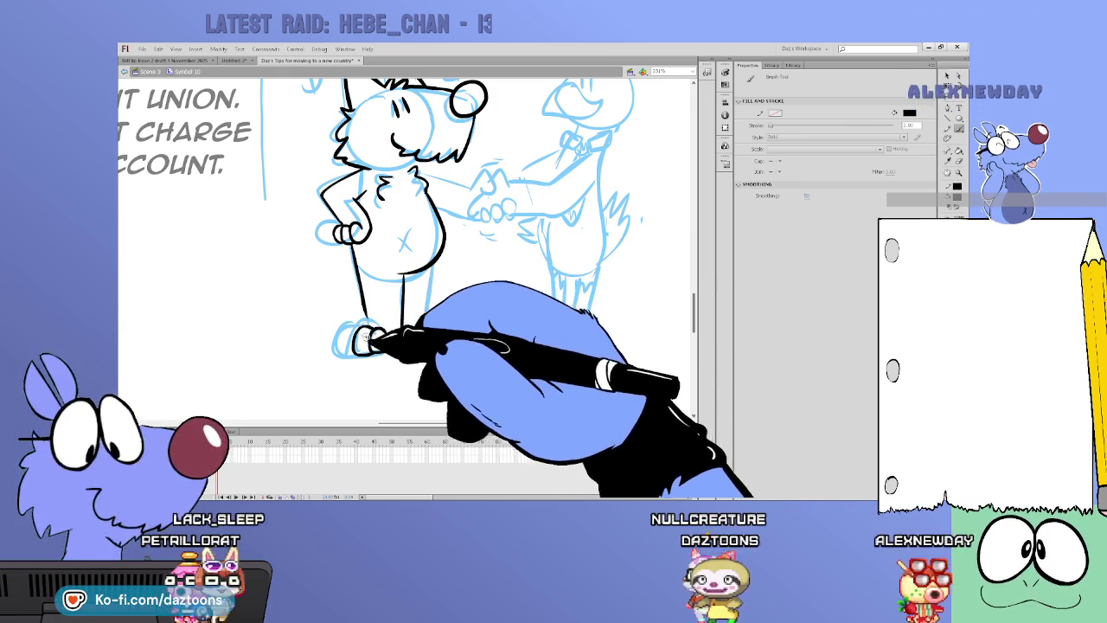
{"action": "left_click_drag", "start_coordinate": [346, 333], "coordinate": [394, 348]}
{"action": "left_click_drag", "start_coordinate": [399, 270], "coordinate": [398, 346]}
{"action": "left_click_drag", "start_coordinate": [441, 248], "coordinate": [428, 313]}
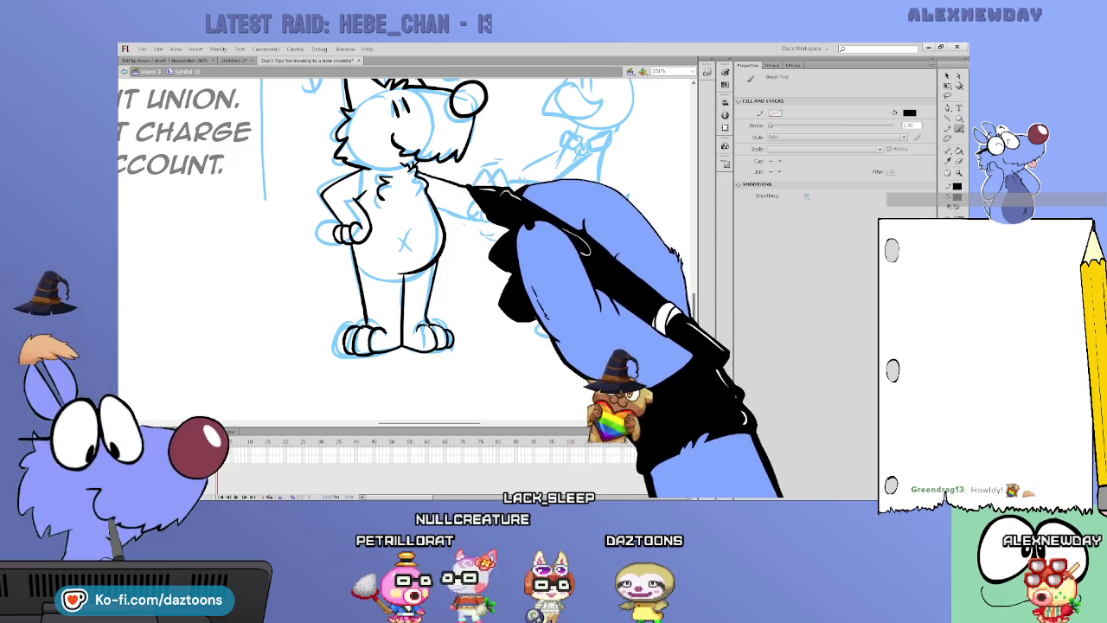
{"action": "left_click_drag", "start_coordinate": [418, 171], "coordinate": [484, 178]}
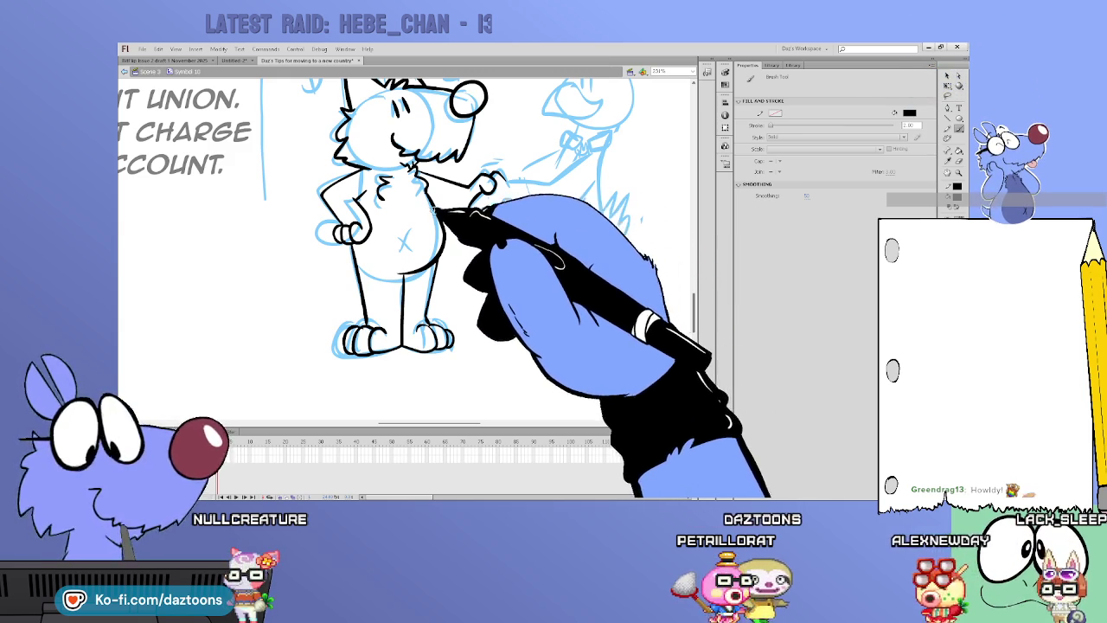
{"action": "mouse_move", "coordinate": [414, 236]}
{"action": "left_mouse_down"}
{"action": "mouse_move", "coordinate": [426, 251]}
{"action": "mouse_move", "coordinate": [413, 251]}
{"action": "left_mouse_up"}
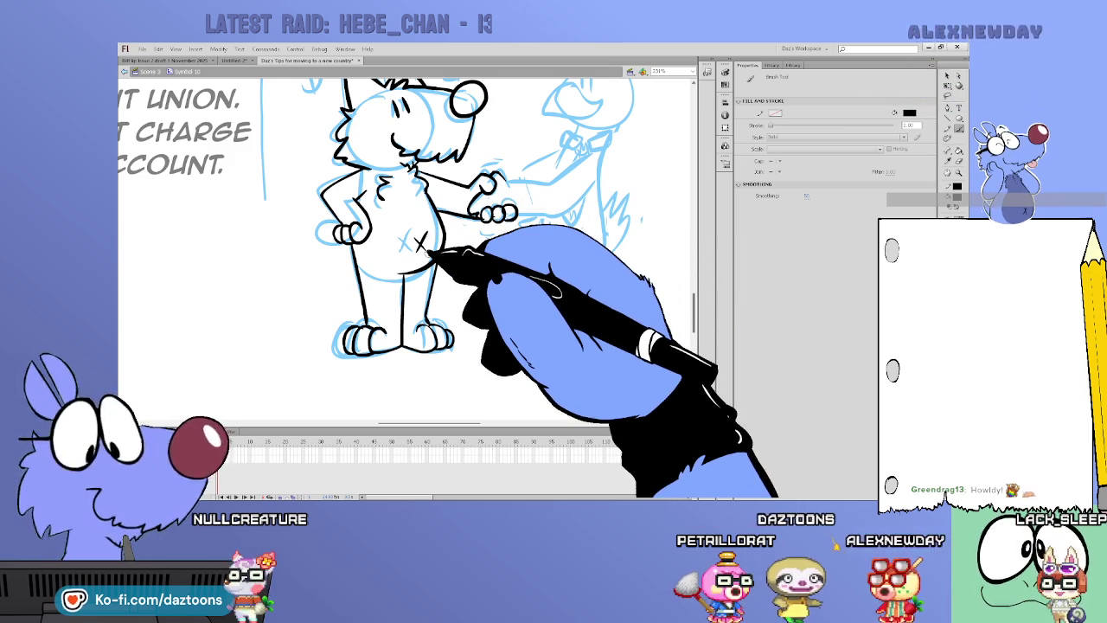
{"action": "scroll", "coordinate": [432, 251], "scroll_direction": "down", "scroll_amount": 3}
{"action": "scroll", "coordinate": [519, 225], "scroll_direction": "up", "scroll_amount": 3}
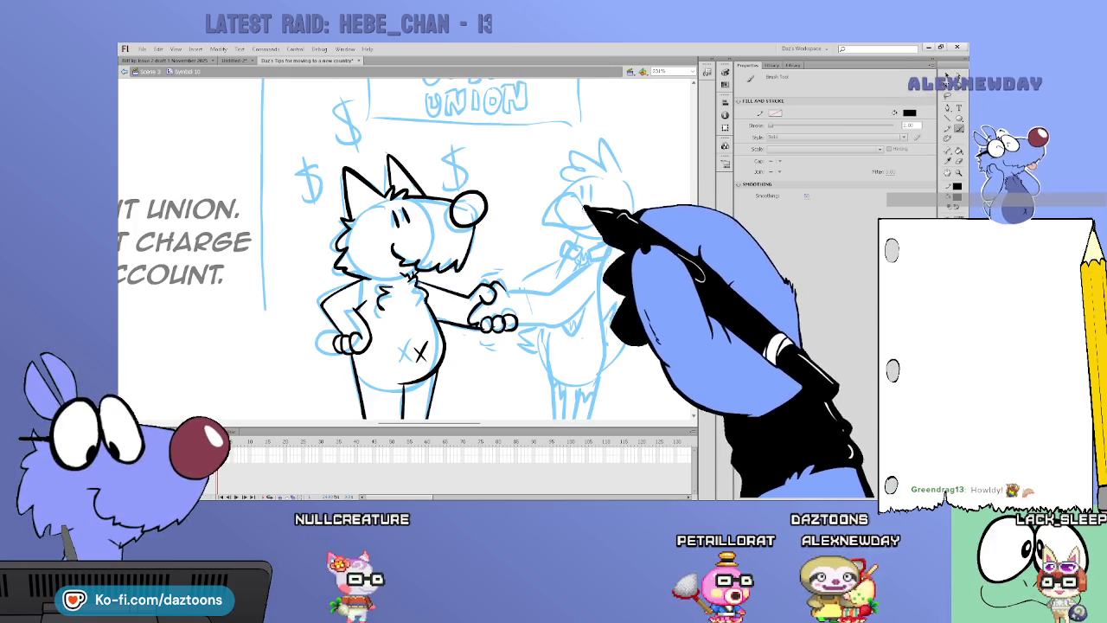
- Trace the bird's head and beak, handshake arm, neck collar and leg in black
{"action": "left_click_drag", "start_coordinate": [548, 232], "coordinate": [603, 214]}
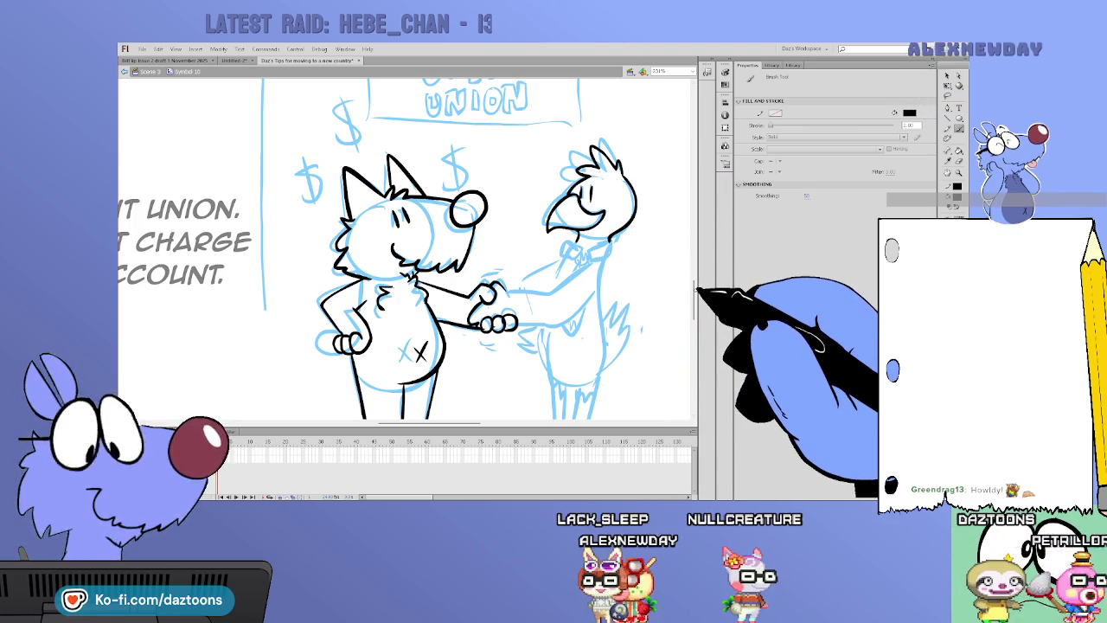
{"action": "scroll", "coordinate": [406, 251], "scroll_direction": "down", "scroll_amount": 2}
{"action": "scroll", "coordinate": [406, 251], "scroll_direction": "down", "scroll_amount": 1}
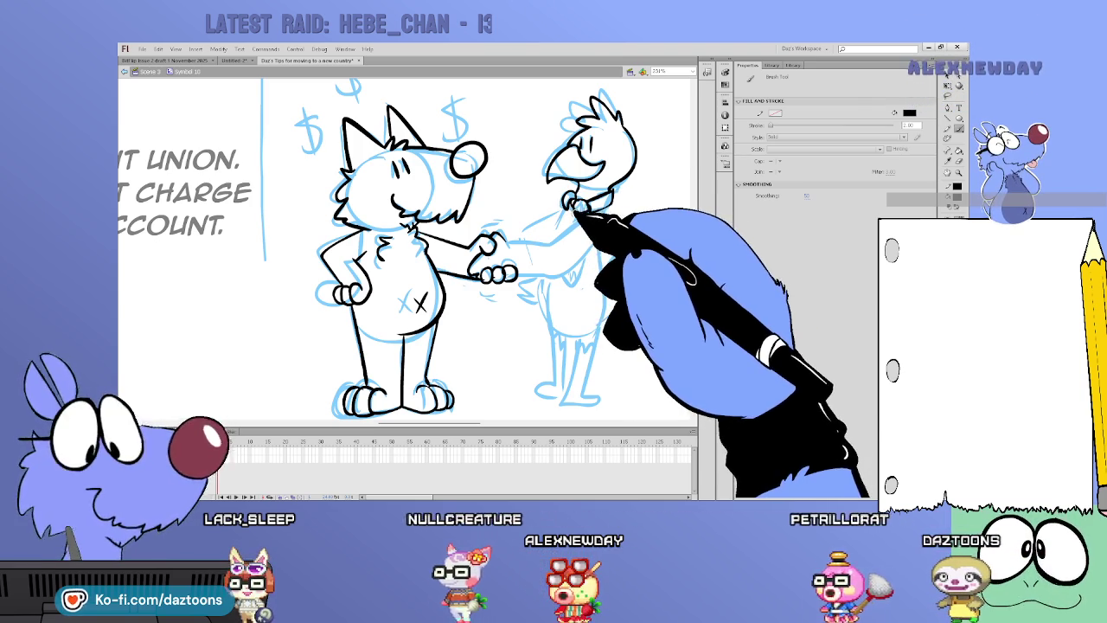
{"action": "mouse_move", "coordinate": [506, 243]}
{"action": "left_mouse_down"}
{"action": "mouse_move", "coordinate": [597, 229]}
{"action": "mouse_move", "coordinate": [566, 277]}
{"action": "left_mouse_up"}
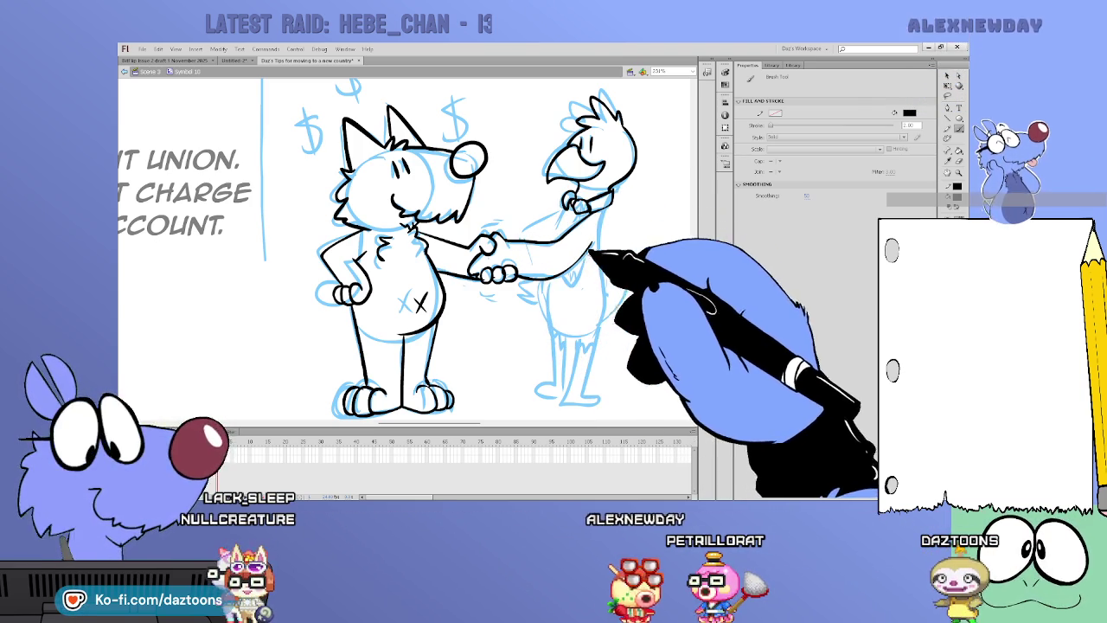
{"action": "left_click_drag", "start_coordinate": [568, 207], "coordinate": [603, 212]}
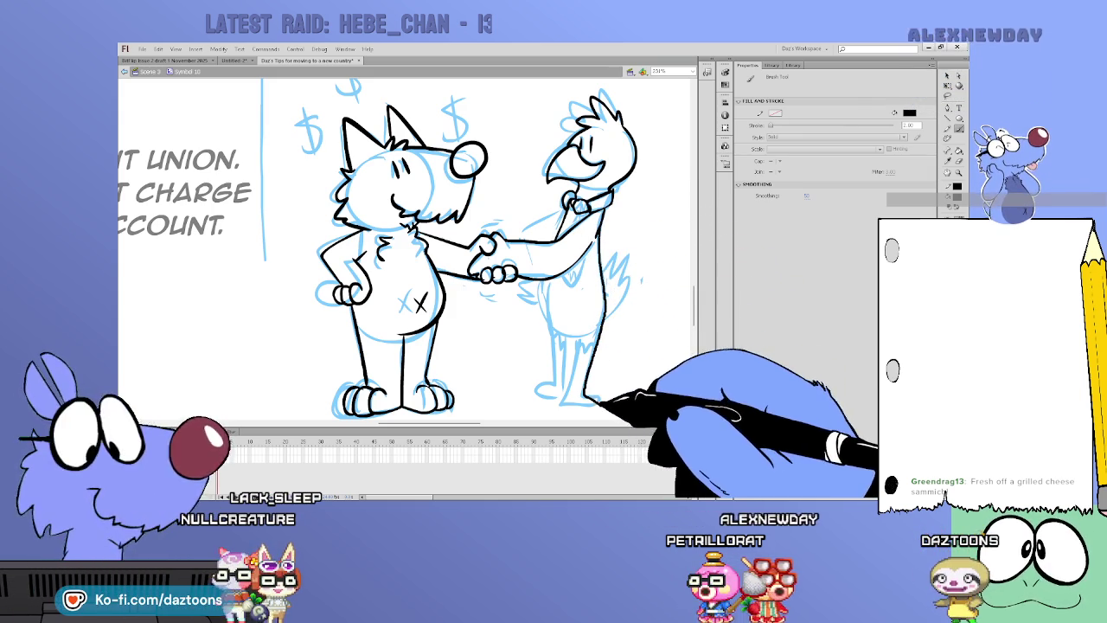
{"action": "mouse_move", "coordinate": [578, 381]}
{"action": "left_mouse_down"}
{"action": "mouse_move", "coordinate": [588, 366]}
{"action": "mouse_move", "coordinate": [581, 346]}
{"action": "mouse_move", "coordinate": [549, 337]}
{"action": "mouse_move", "coordinate": [573, 331]}
{"action": "left_mouse_up"}
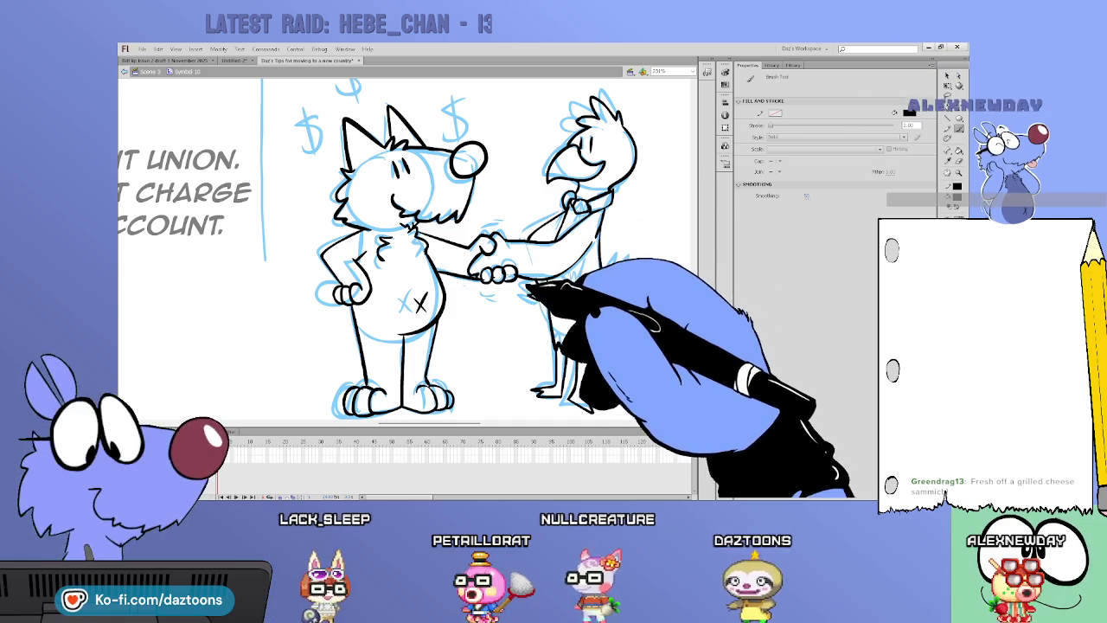
- Brush short motion lines around the clasped handshake fists
{"action": "left_click_drag", "start_coordinate": [474, 264], "coordinate": [485, 294]}
{"action": "left_click_drag", "start_coordinate": [484, 223], "coordinate": [506, 235]}
{"action": "key", "text": "v"}
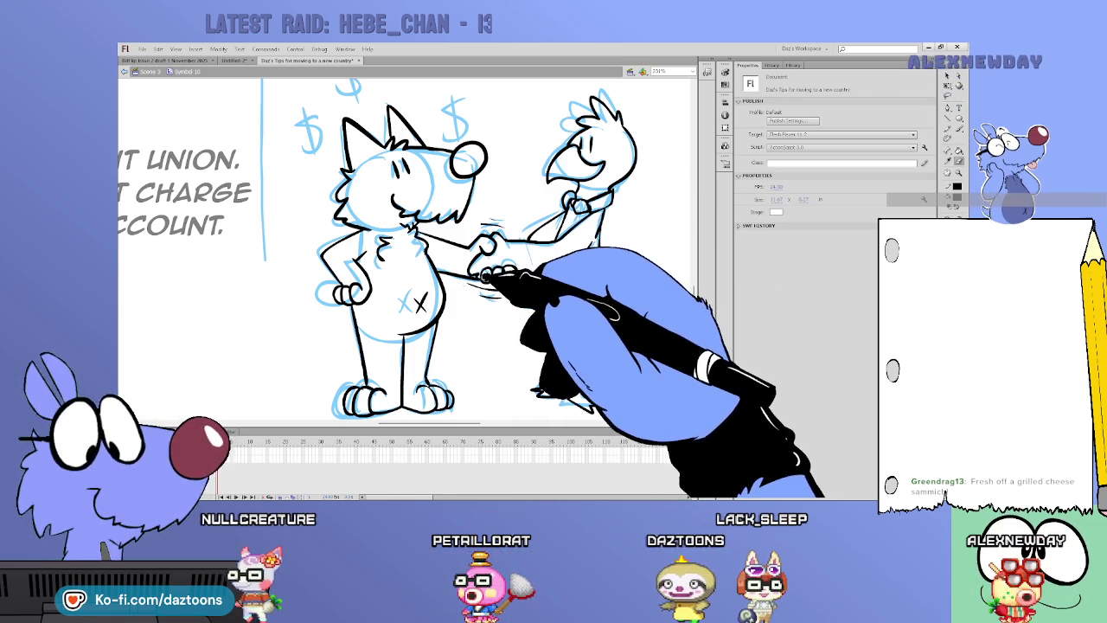
{"action": "key", "text": "b"}
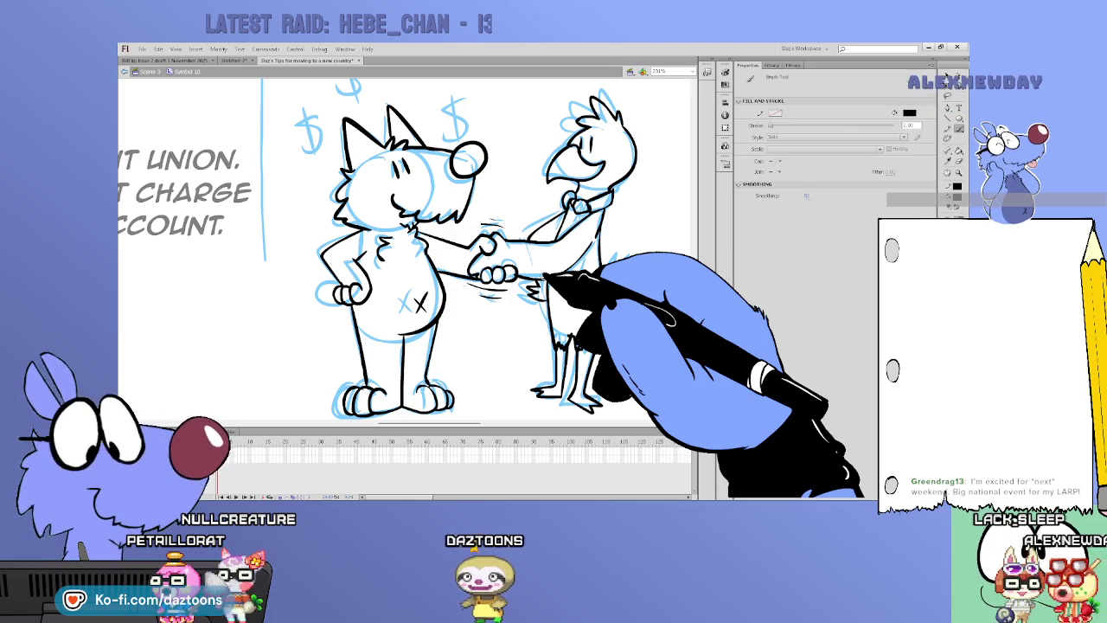
- Ink the three dollar signs above the left character's head in black
{"action": "key", "text": "v"}
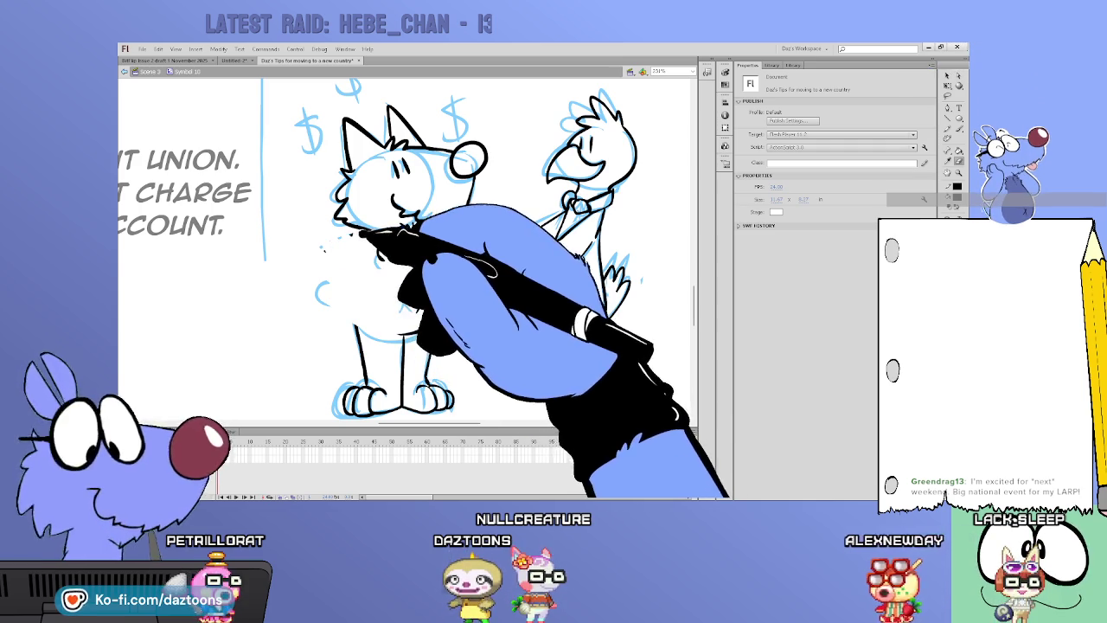
{"action": "left_click_drag", "start_coordinate": [355, 242], "coordinate": [320, 299]}
{"action": "key", "text": "b"}
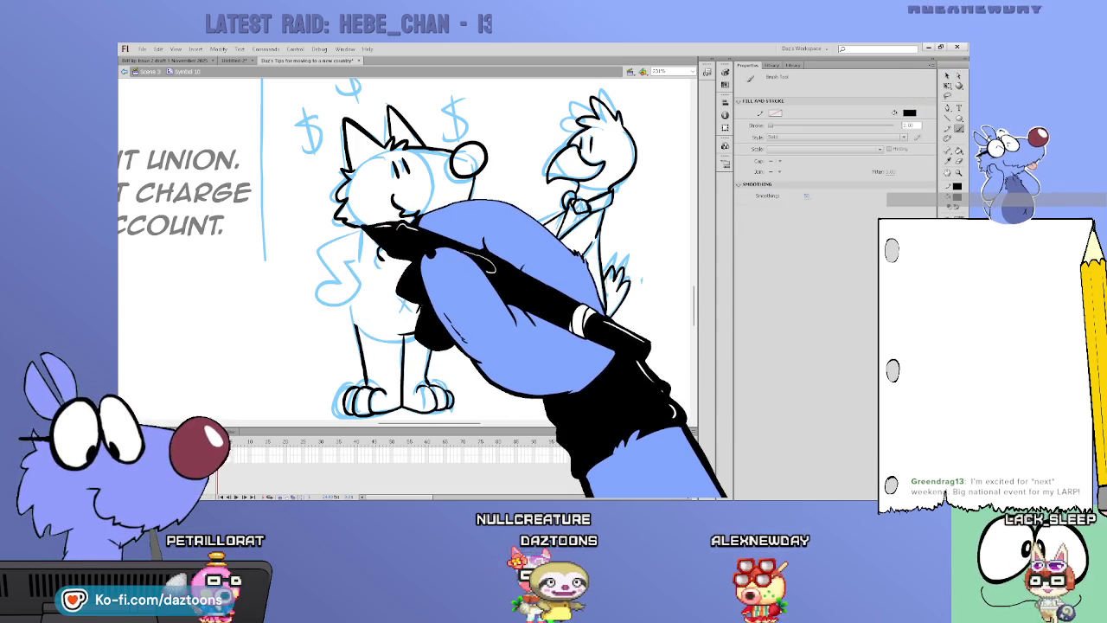
{"action": "scroll", "coordinate": [407, 251], "scroll_direction": "up", "scroll_amount": 5}
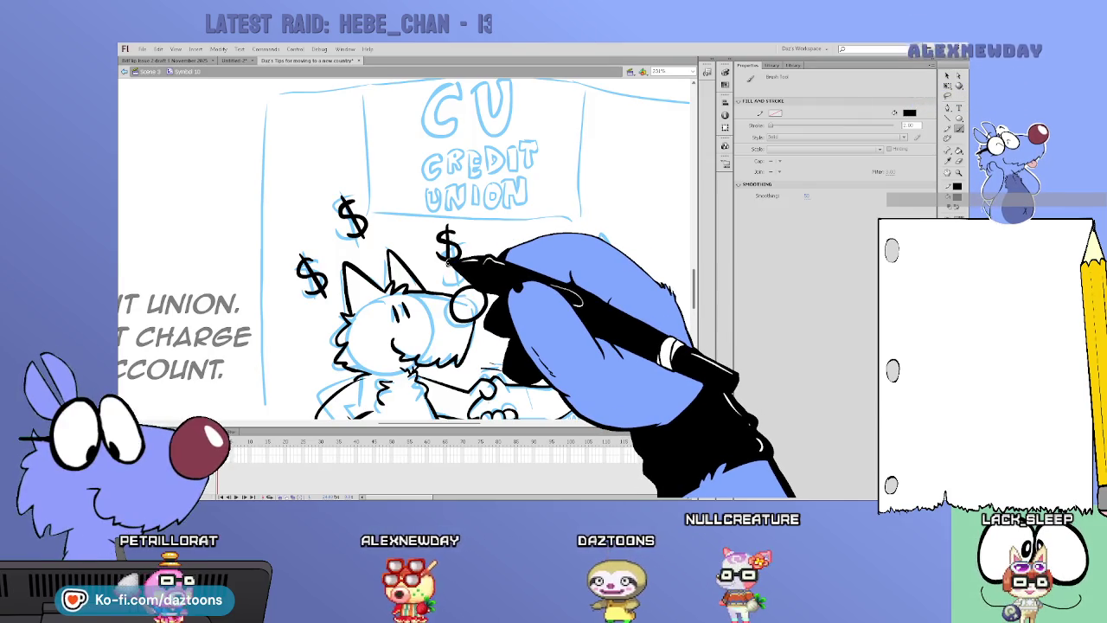
{"action": "key", "text": "v"}
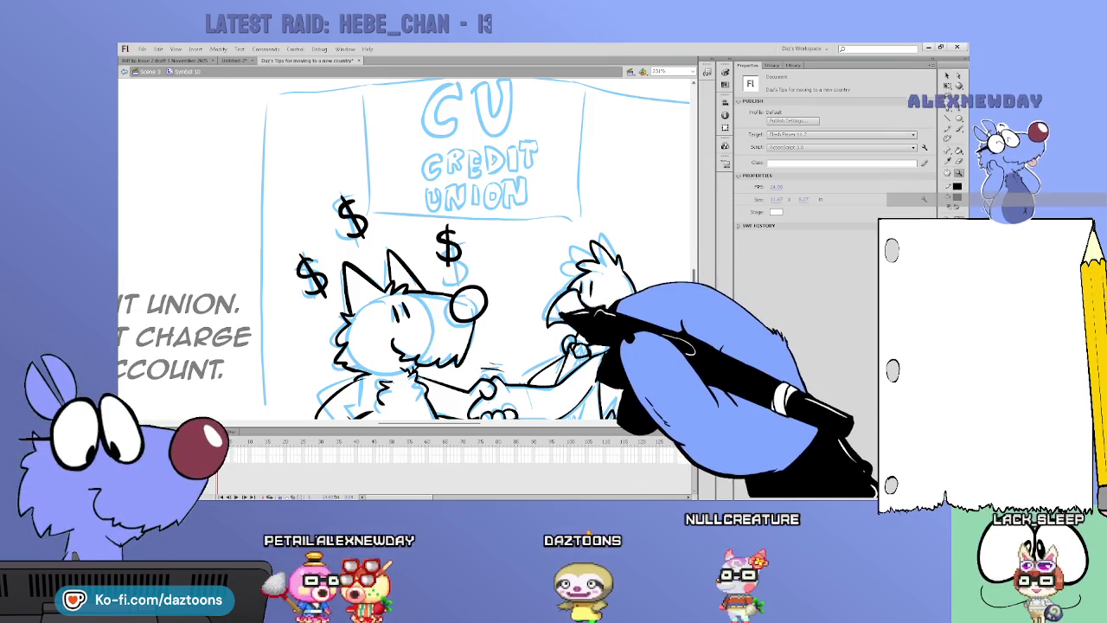
{"action": "key", "text": "ctrl+minus"}
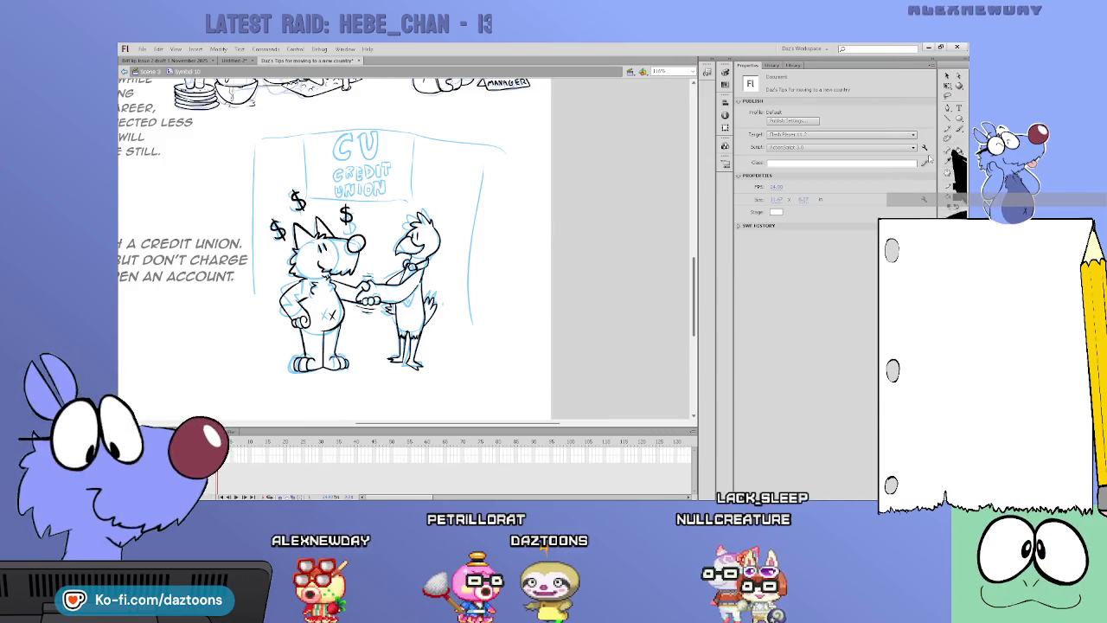
- Trace the CU letters, the CREDIT UNION lettering and the sign's bottom border in black
{"action": "key", "text": "ctrl+equal"}
{"action": "key", "text": "ctrl+equal"}
{"action": "key", "text": "b"}
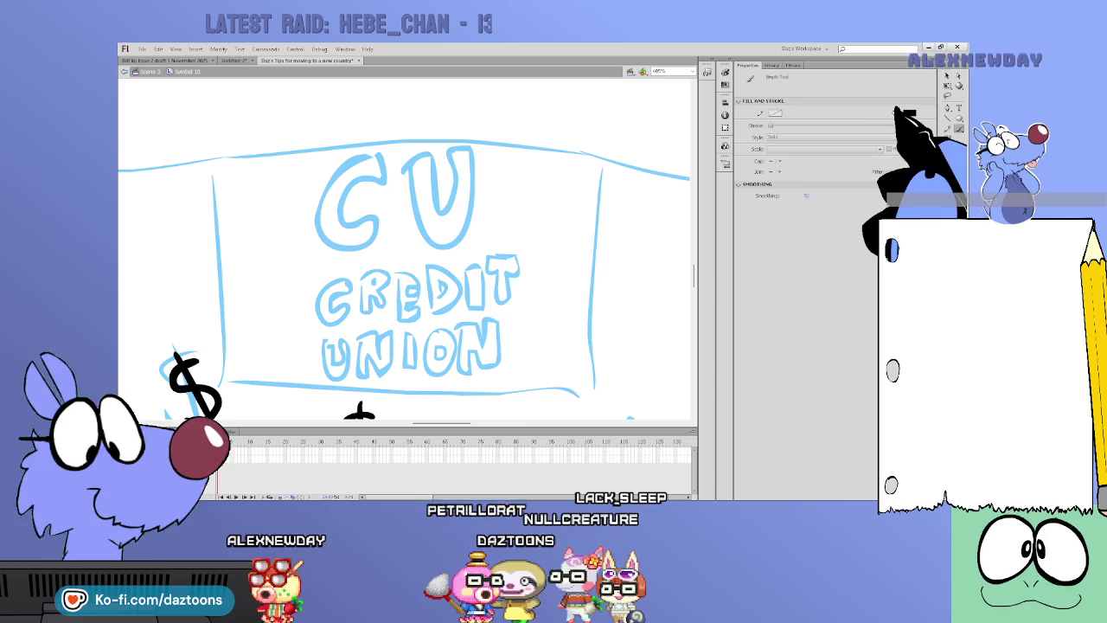
{"action": "mouse_move", "coordinate": [380, 161]}
{"action": "left_mouse_down"}
{"action": "mouse_move", "coordinate": [387, 232]}
{"action": "mouse_move", "coordinate": [378, 161]}
{"action": "mouse_move", "coordinate": [472, 154]}
{"action": "mouse_move", "coordinate": [424, 199]}
{"action": "left_mouse_up"}
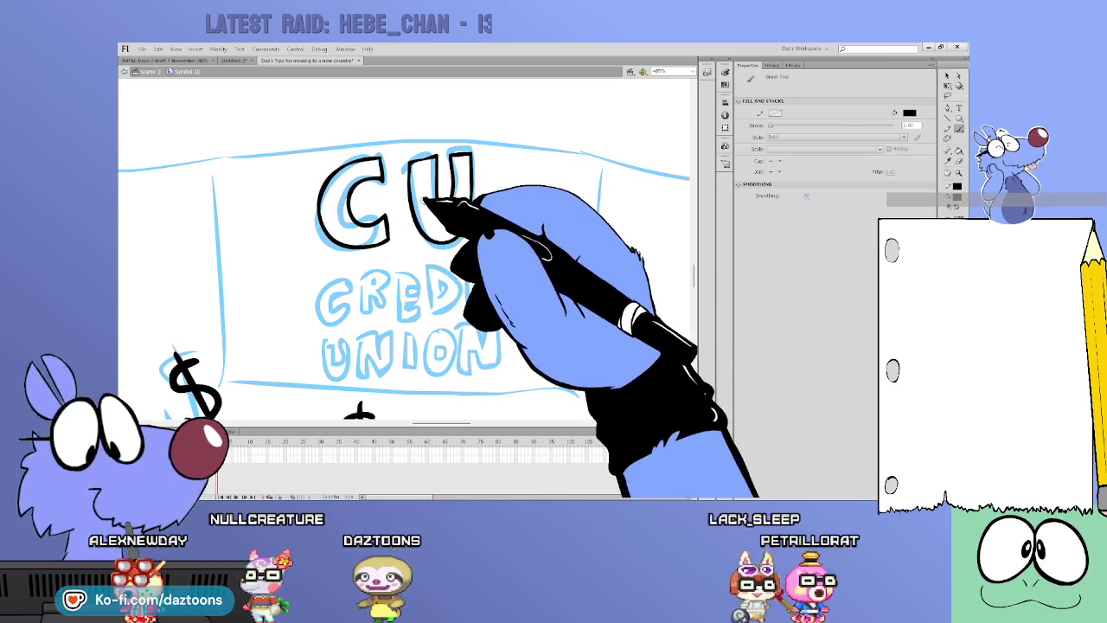
{"action": "mouse_move", "coordinate": [346, 296]}
{"action": "left_mouse_down"}
{"action": "mouse_move", "coordinate": [353, 302]}
{"action": "mouse_move", "coordinate": [350, 273]}
{"action": "left_mouse_up"}
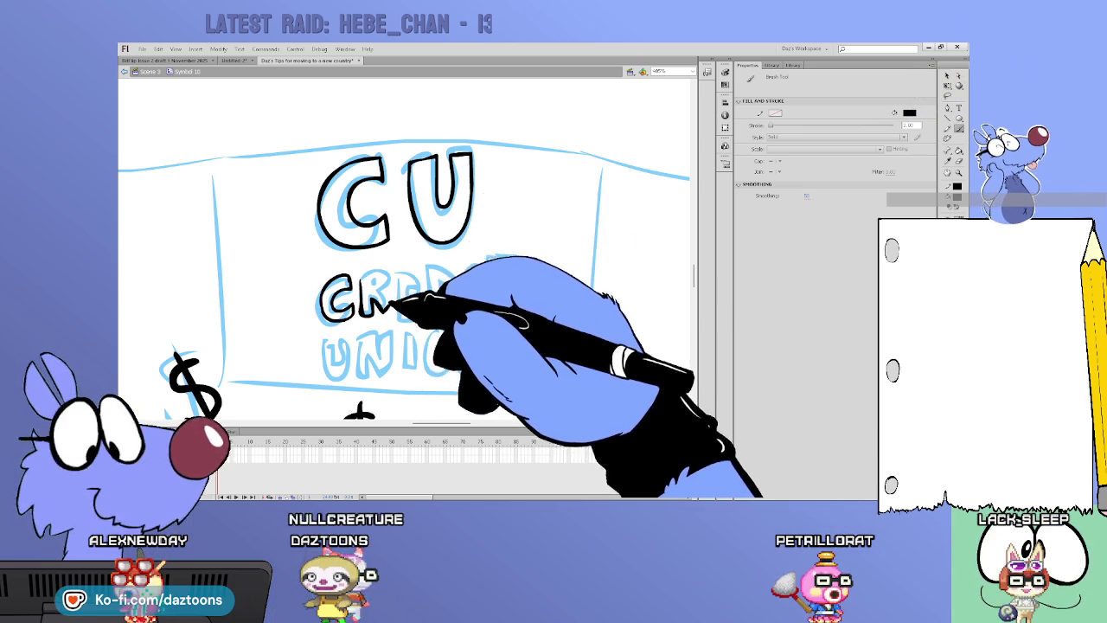
{"action": "left_click_drag", "start_coordinate": [362, 275], "coordinate": [383, 278]}
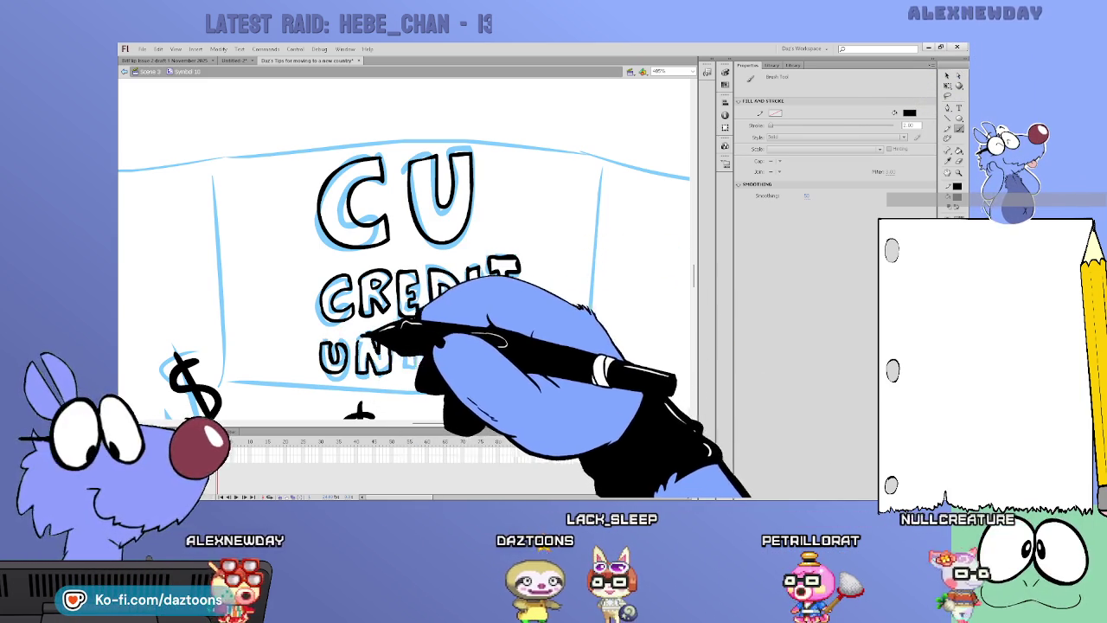
{"action": "left_click_drag", "start_coordinate": [408, 327], "coordinate": [417, 369]}
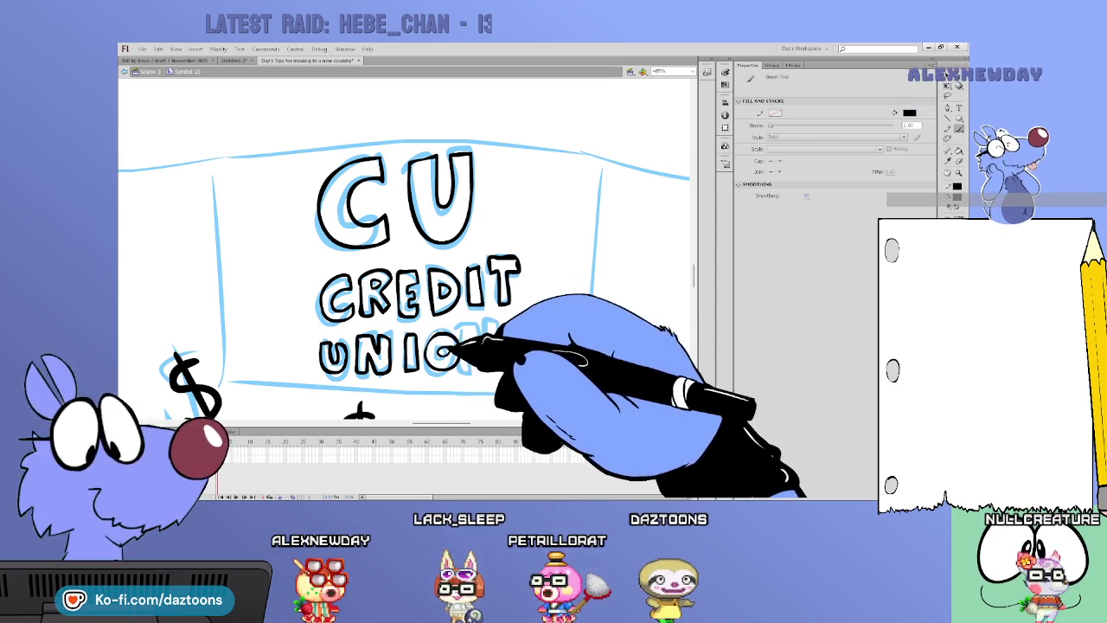
{"action": "left_click_drag", "start_coordinate": [468, 327], "coordinate": [481, 365]}
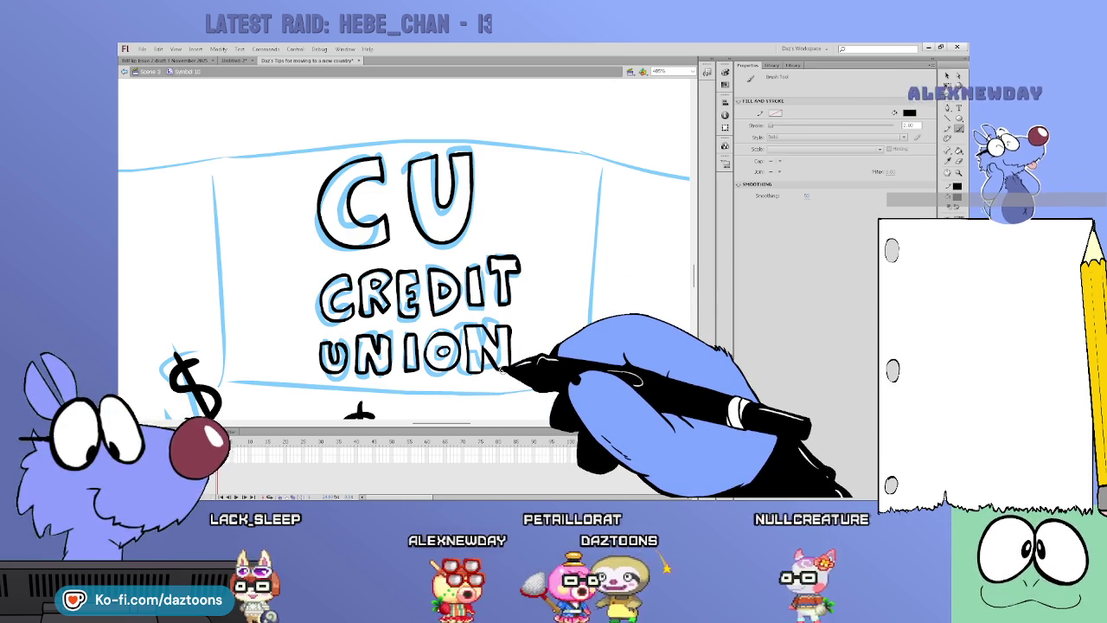
{"action": "mouse_move", "coordinate": [227, 384]}
{"action": "left_mouse_down"}
{"action": "mouse_move", "coordinate": [589, 384]}
{"action": "mouse_move", "coordinate": [588, 140]}
{"action": "mouse_move", "coordinate": [221, 140]}
{"action": "mouse_move", "coordinate": [227, 384]}
{"action": "left_mouse_up"}
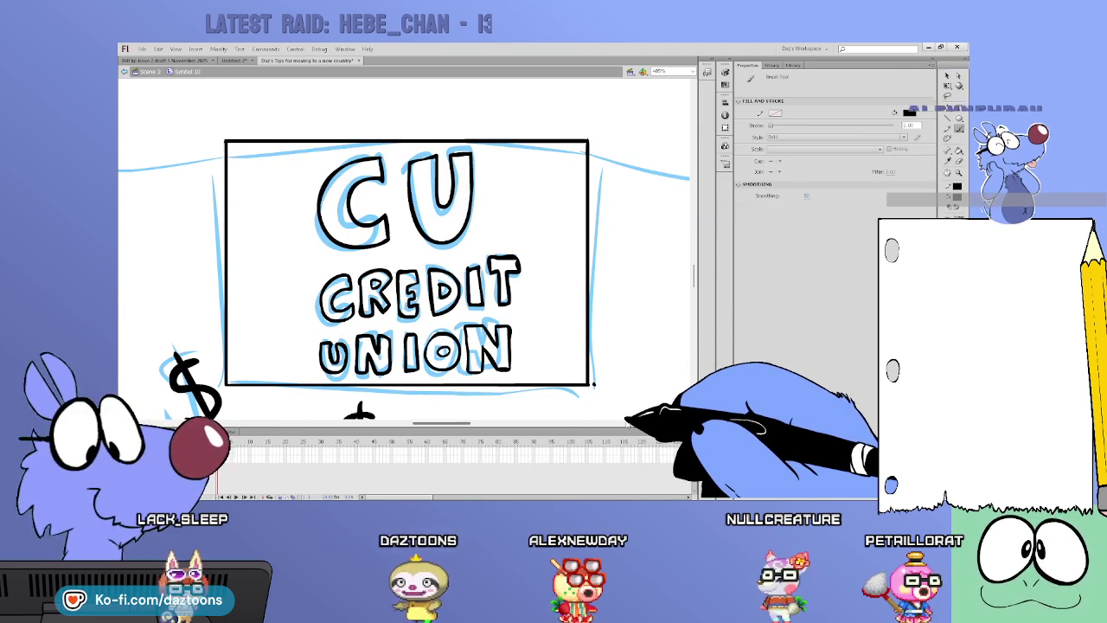
- Ink the bank building's left, top and right edges around the handshake scene
{"action": "key", "text": "v"}
{"action": "key", "text": "ctrl+1"}
{"action": "key", "text": "b"}
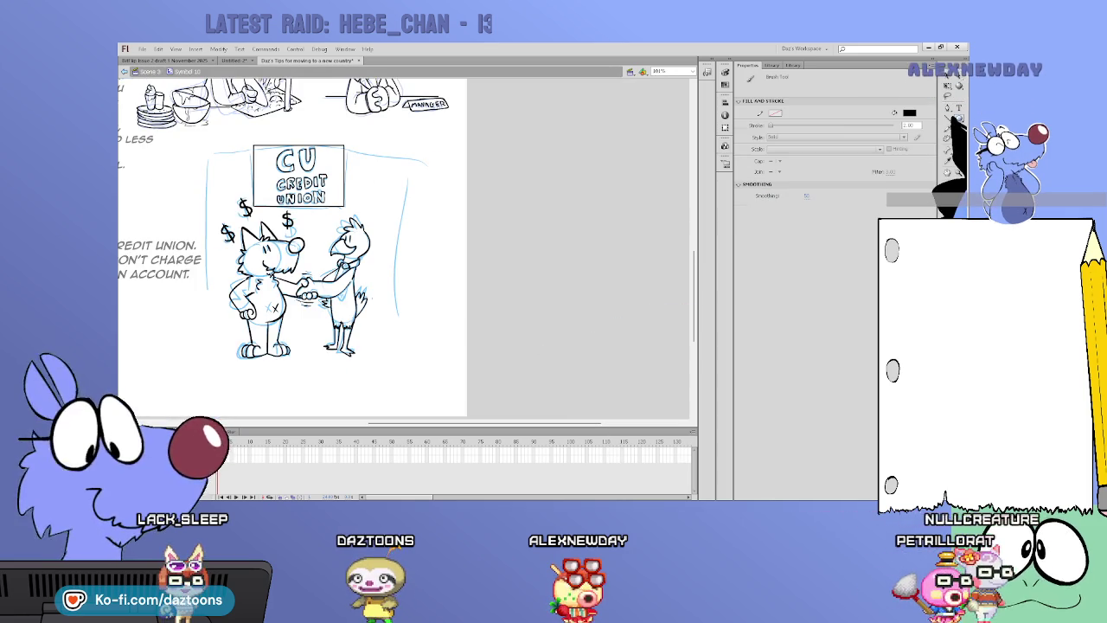
{"action": "mouse_move", "coordinate": [210, 330]}
{"action": "left_mouse_down"}
{"action": "mouse_move", "coordinate": [210, 234]}
{"action": "mouse_move", "coordinate": [254, 149]}
{"action": "mouse_move", "coordinate": [393, 149]}
{"action": "left_mouse_up"}
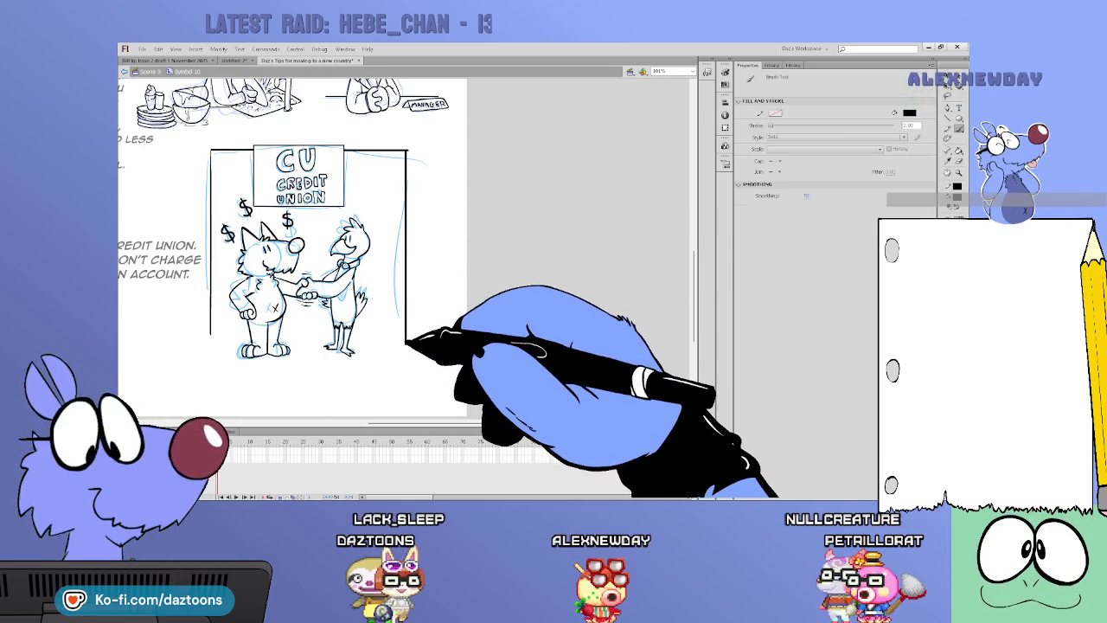
{"action": "left_click_drag", "start_coordinate": [406, 344], "coordinate": [406, 150]}
- Fill the bird's tie knot solid black with the Paint Bucket
{"action": "key", "text": "v"}
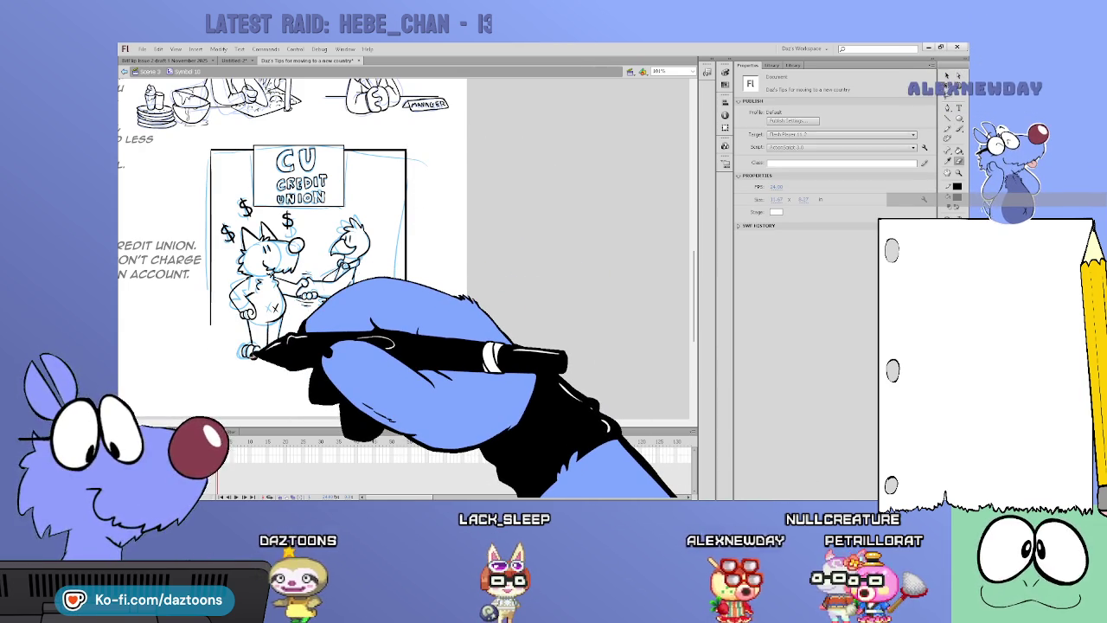
{"action": "scroll", "coordinate": [335, 259], "scroll_direction": "up", "scroll_amount": 2}
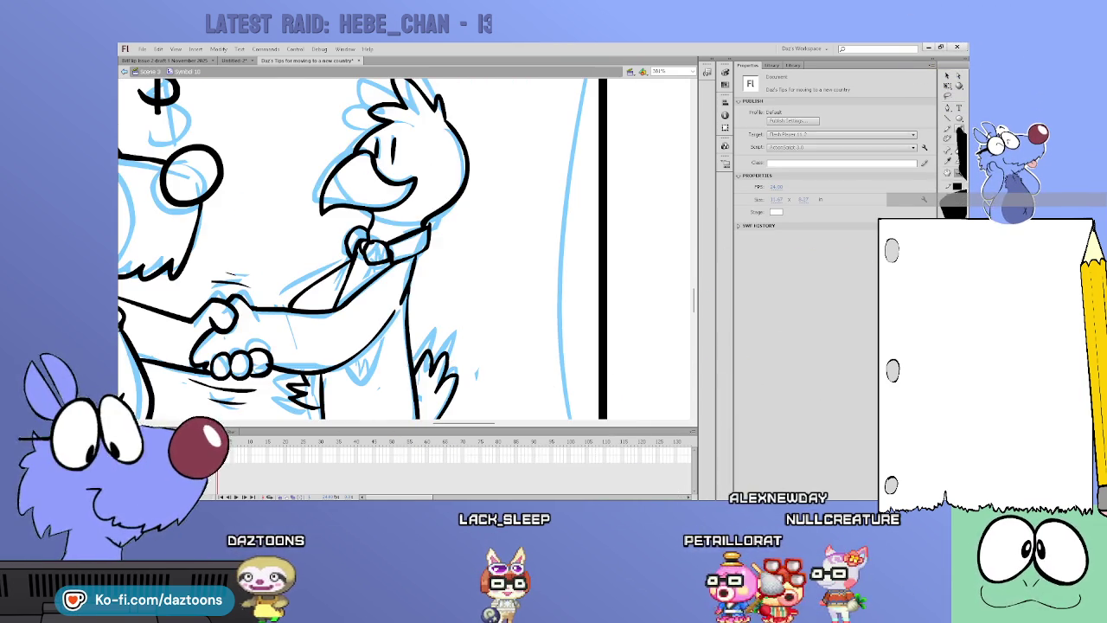
{"action": "key", "text": "b"}
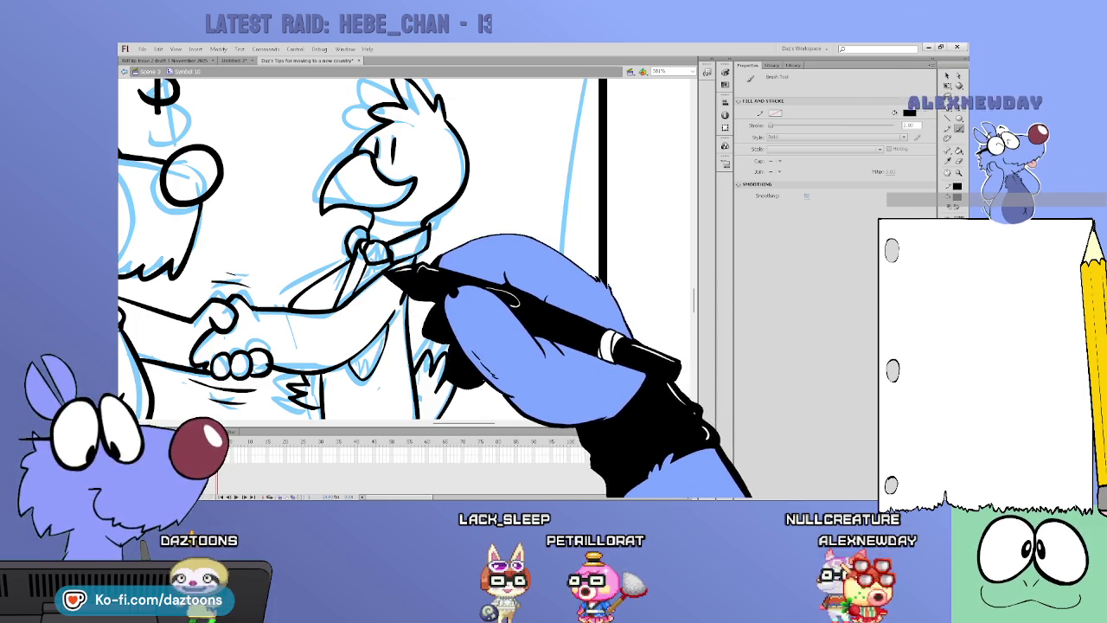
{"action": "key", "text": "k"}
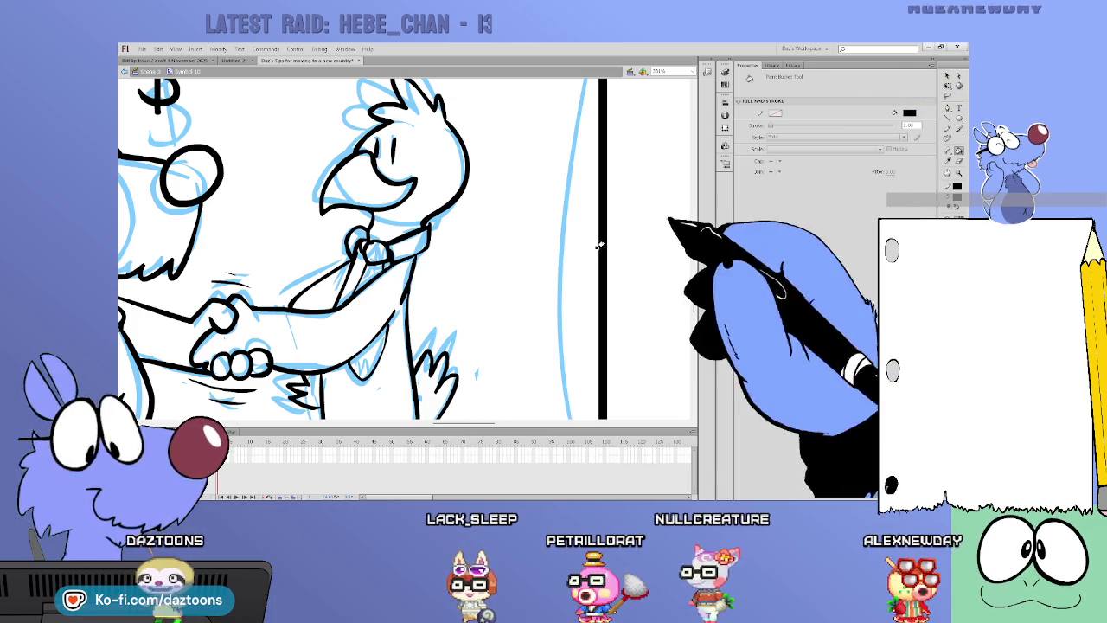
{"action": "left_click", "coordinate": [372, 250]}
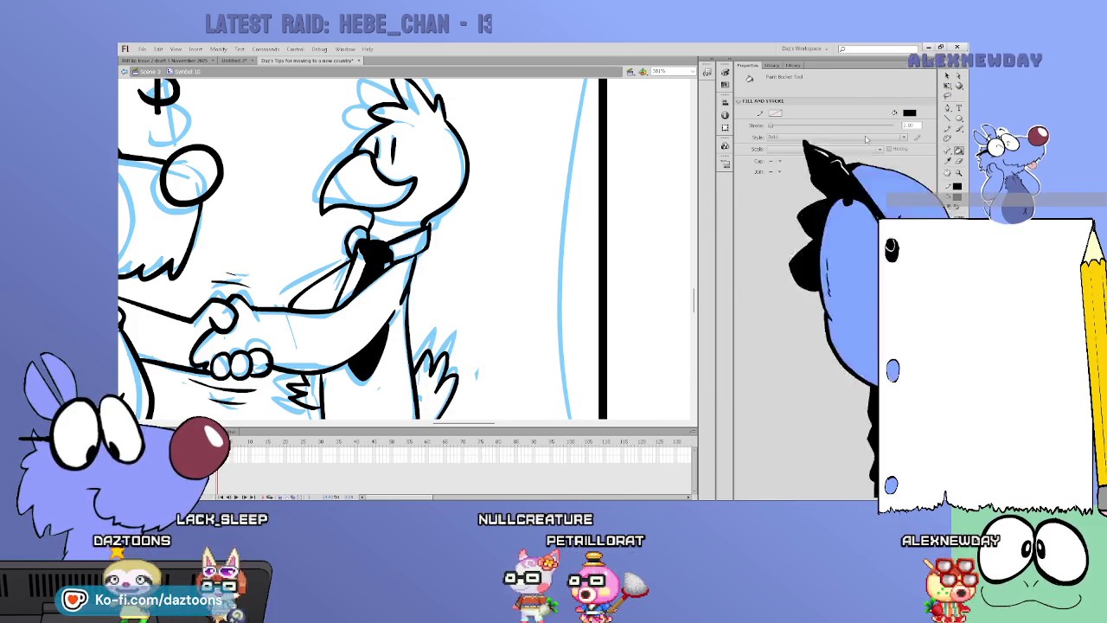
{"action": "key", "text": "v"}
{"action": "key", "text": "ctrl+minus"}
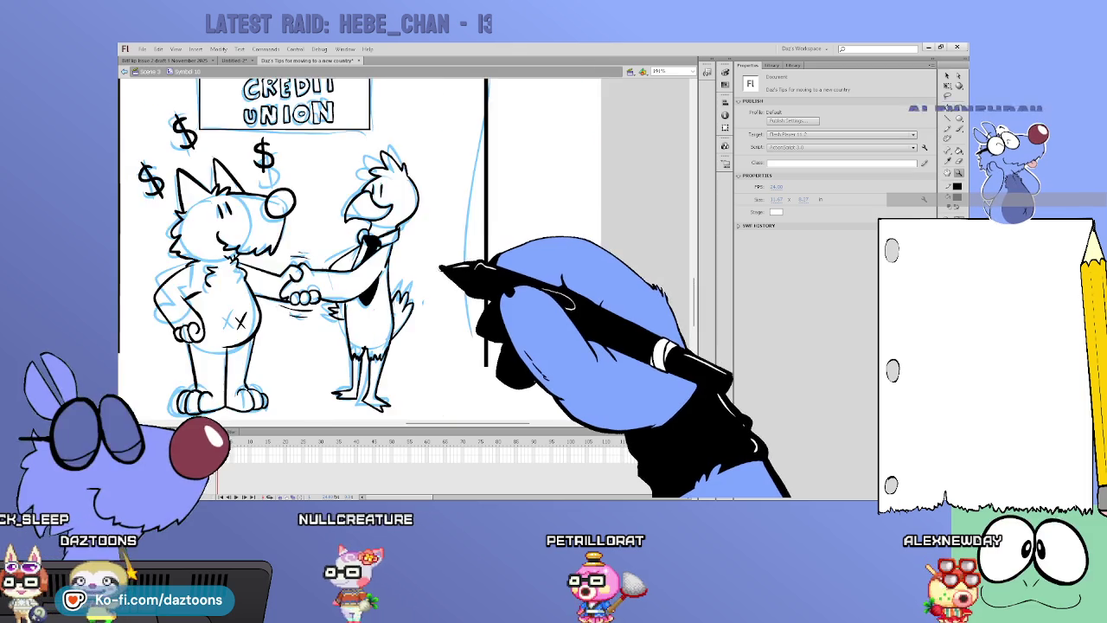
{"action": "key", "text": "ctrl+minus"}
{"action": "scroll", "coordinate": [206, 260], "scroll_direction": "up", "scroll_amount": 2}
{"action": "key", "text": "b"}
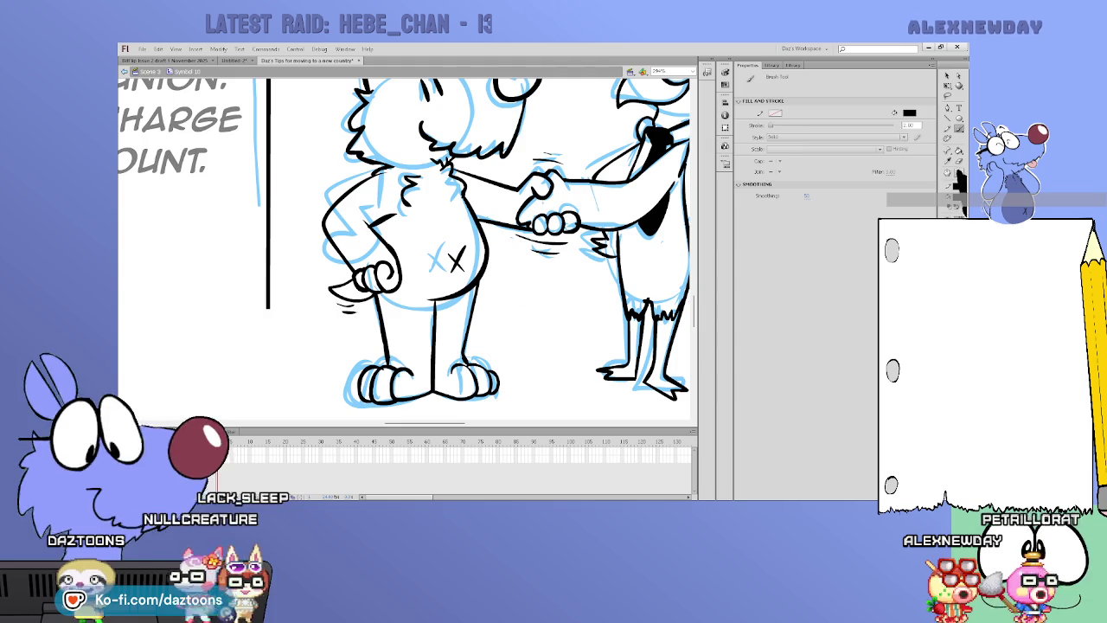
{"action": "key", "text": "v"}
{"action": "key", "text": "ctrl+minus"}
{"action": "key", "text": "ctrl+minus"}
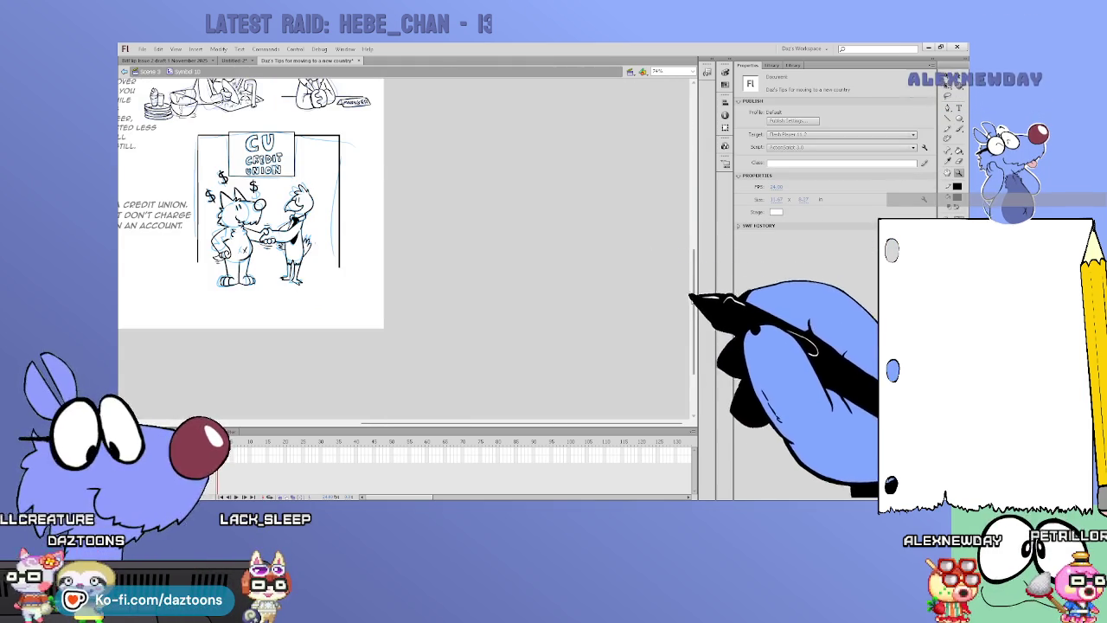
- Delete the blue sketch lines over the credit-union and job panels
{"action": "scroll", "coordinate": [346, 238], "scroll_direction": "left", "scroll_amount": 5}
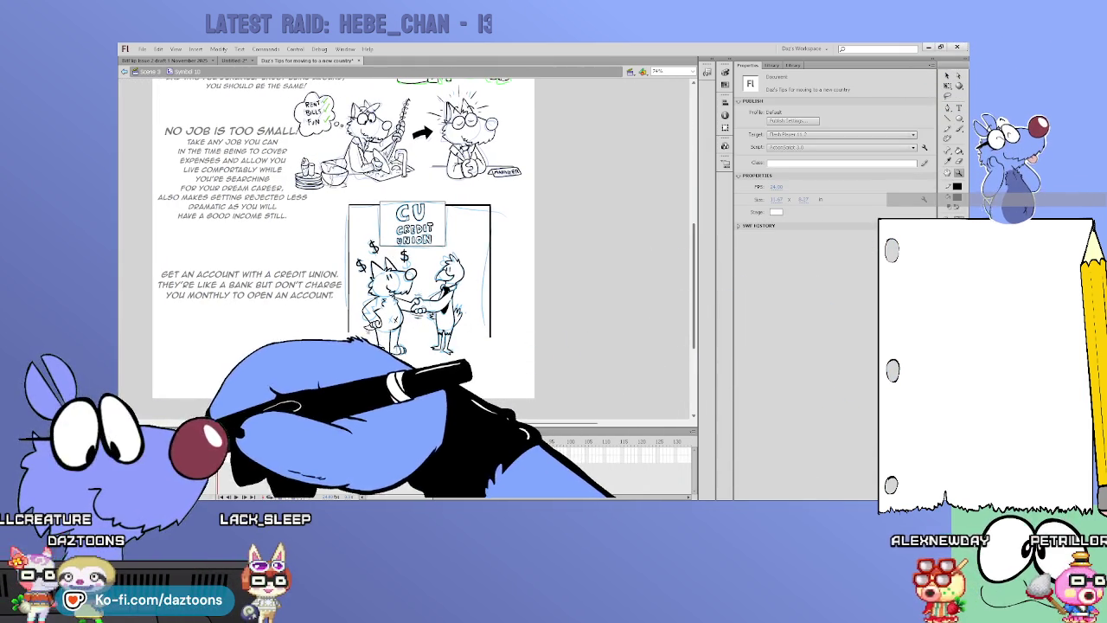
{"action": "left_click", "coordinate": [946, 76]}
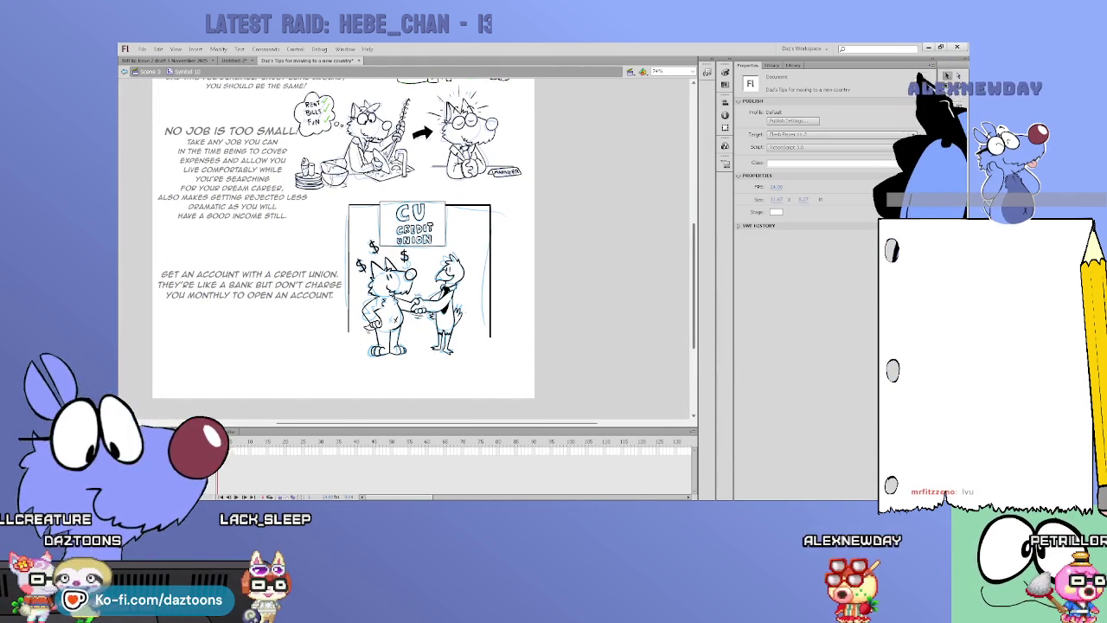
{"action": "key", "text": "ctrl+e"}
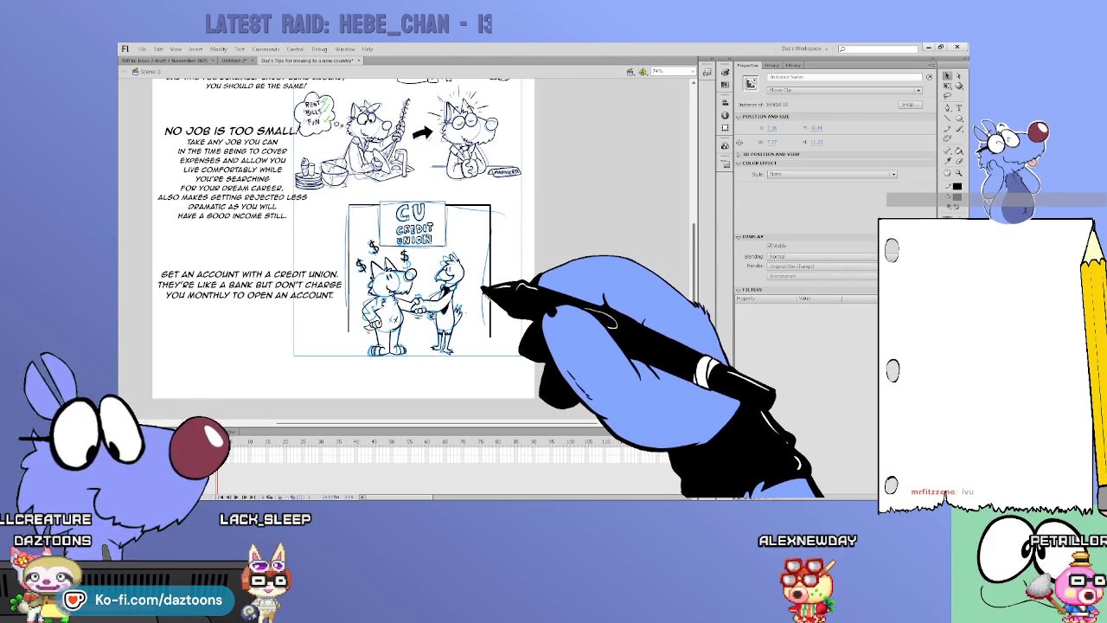
{"action": "key", "text": "ctrl+v"}
{"action": "key", "text": "Delete"}
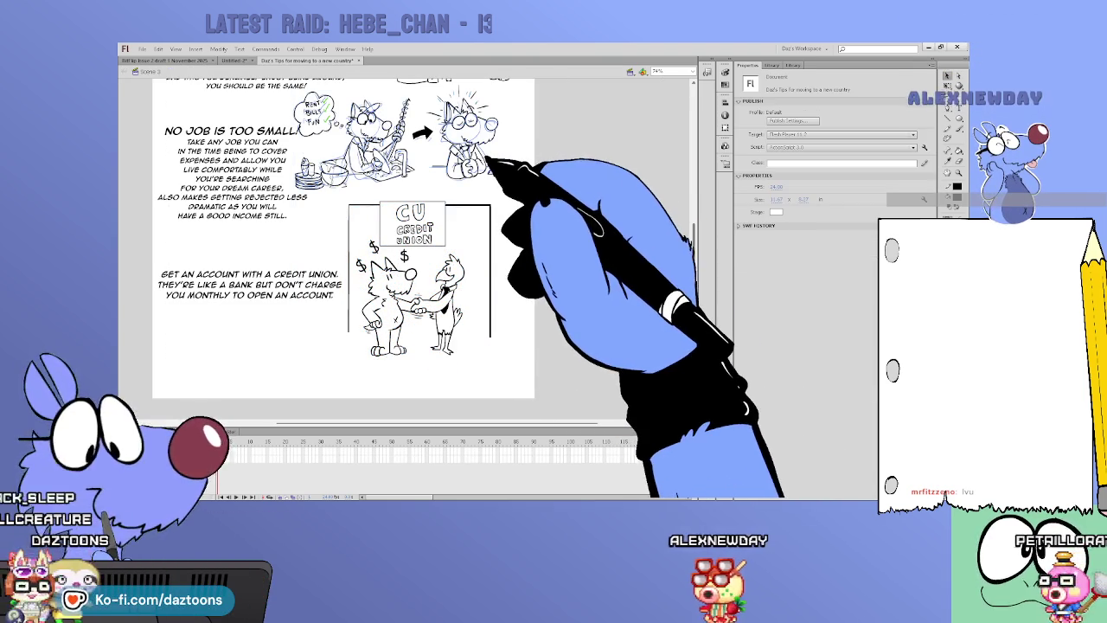
{"action": "left_click", "coordinate": [489, 165]}
{"action": "key", "text": "Delete"}
- Return to the main scene and start editing the NO JOB IS TOO SMALL! text
{"action": "scroll", "coordinate": [346, 259], "scroll_direction": "up", "scroll_amount": 3}
{"action": "scroll", "coordinate": [346, 259], "scroll_direction": "up", "scroll_amount": 2}
{"action": "key", "text": "ctrl+e"}
{"action": "key", "text": "Escape"}
{"action": "scroll", "coordinate": [346, 260], "scroll_direction": "down", "scroll_amount": 1}
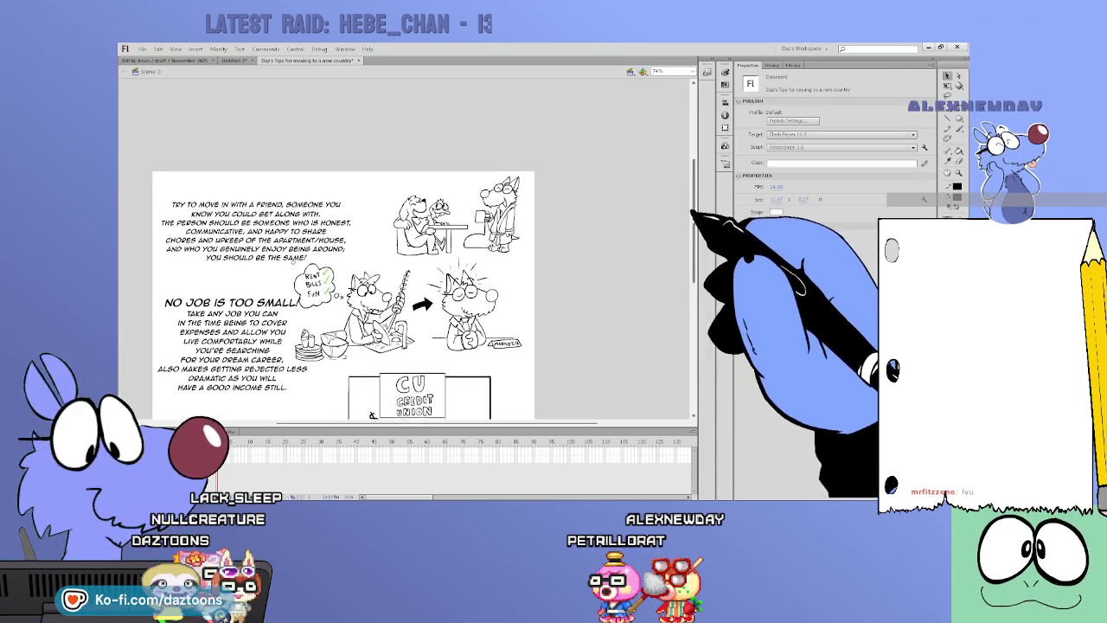
{"action": "scroll", "coordinate": [346, 260], "scroll_direction": "down", "scroll_amount": 2}
{"action": "scroll", "coordinate": [346, 259], "scroll_direction": "down", "scroll_amount": 1}
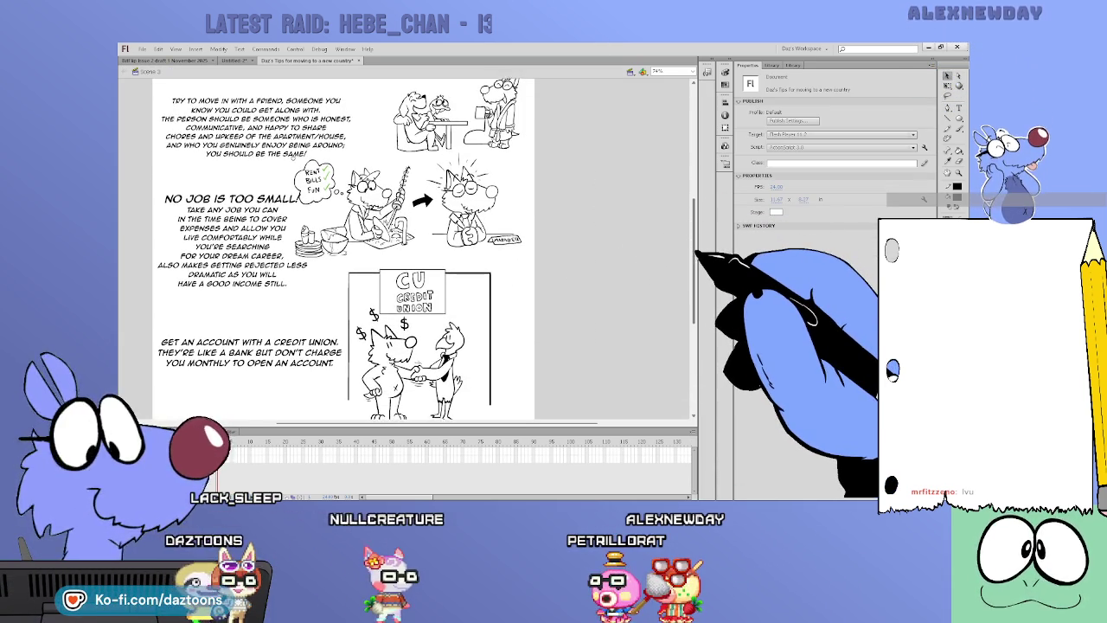
{"action": "scroll", "coordinate": [346, 260], "scroll_direction": "down", "scroll_amount": 1}
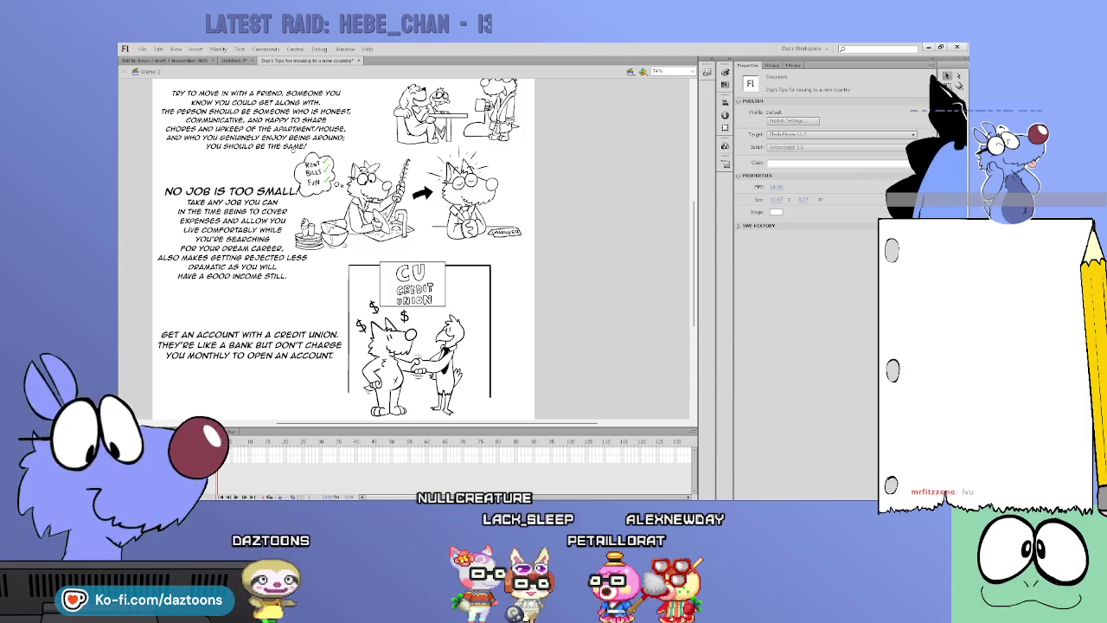
{"action": "double_click", "coordinate": [264, 190]}
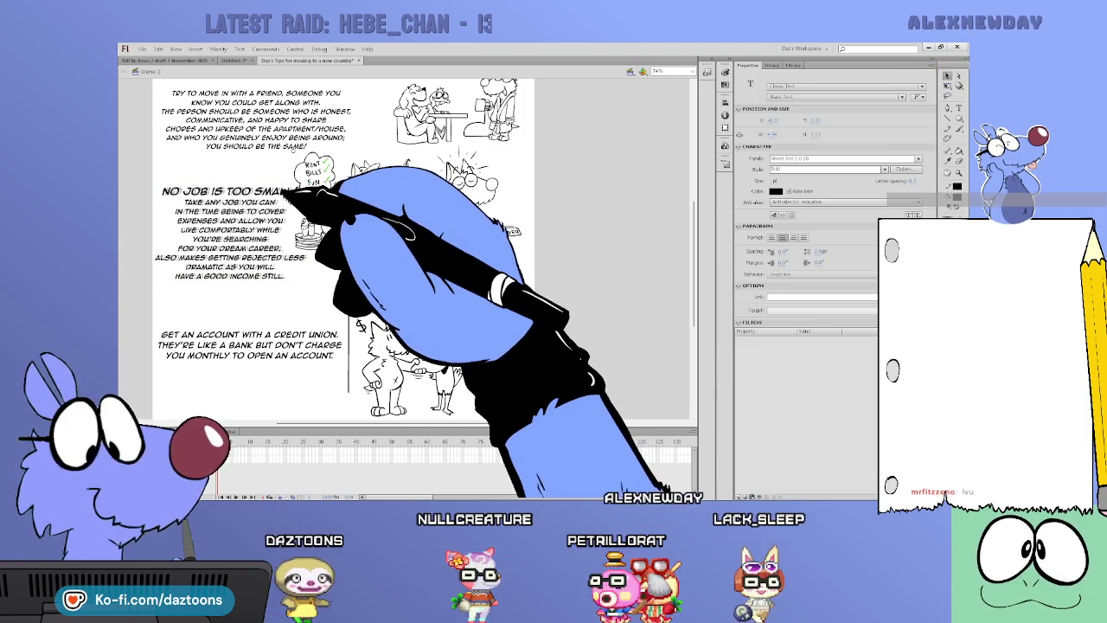
- Nudge the NO JOB IS TOO SMALL! text slightly down, then reselect the comic page symbol
{"action": "left_click_drag", "start_coordinate": [283, 192], "coordinate": [299, 208]}
{"action": "key", "text": "Escape"}
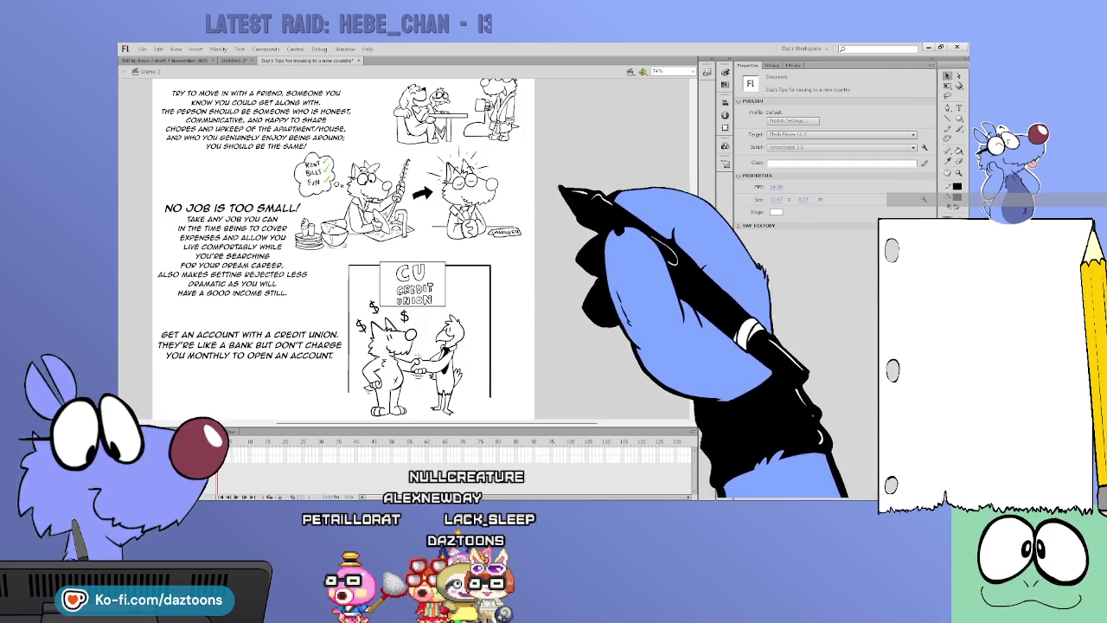
{"action": "left_click", "coordinate": [558, 188]}
{"action": "left_click", "coordinate": [605, 225]}
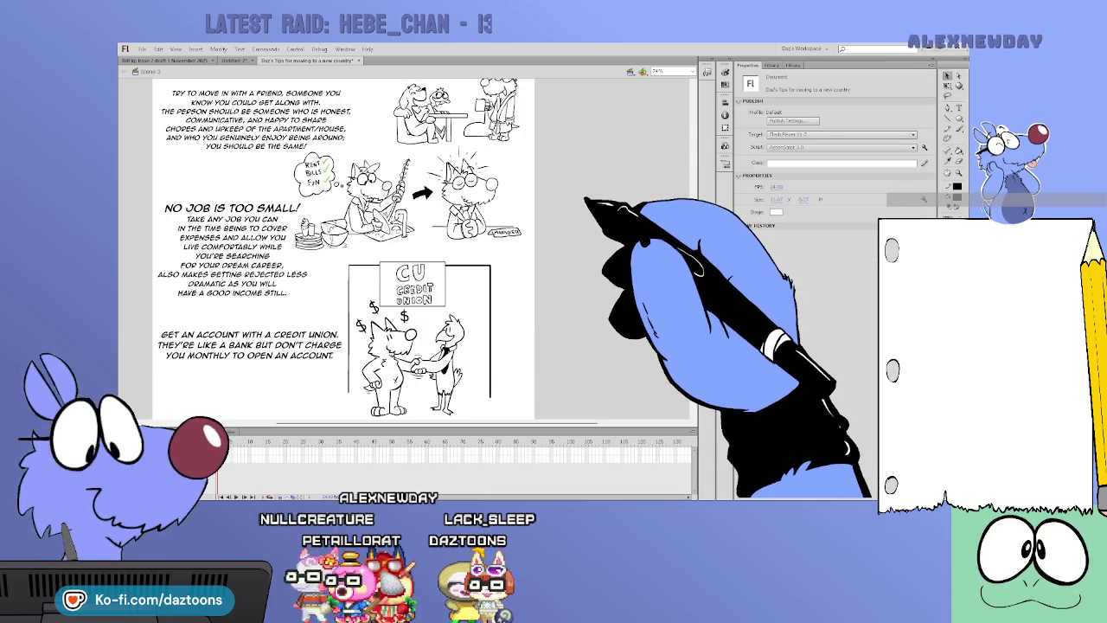
{"action": "scroll", "coordinate": [692, 220], "scroll_direction": "down", "scroll_amount": 2}
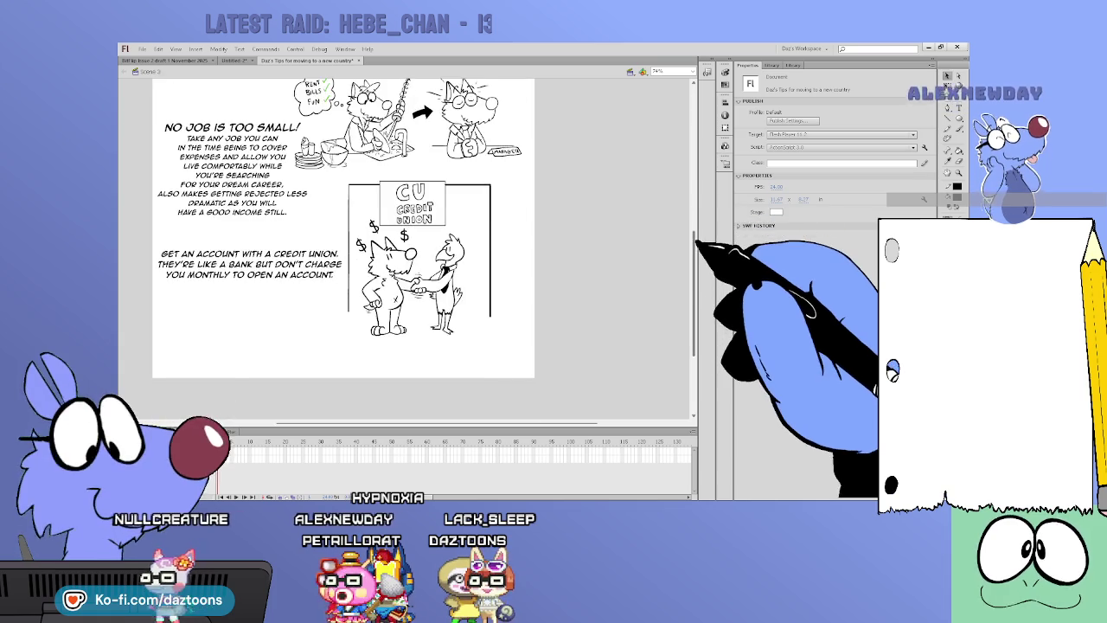
{"action": "scroll", "coordinate": [687, 199], "scroll_direction": "up", "scroll_amount": 5}
{"action": "scroll", "coordinate": [346, 285], "scroll_direction": "down", "scroll_amount": 2}
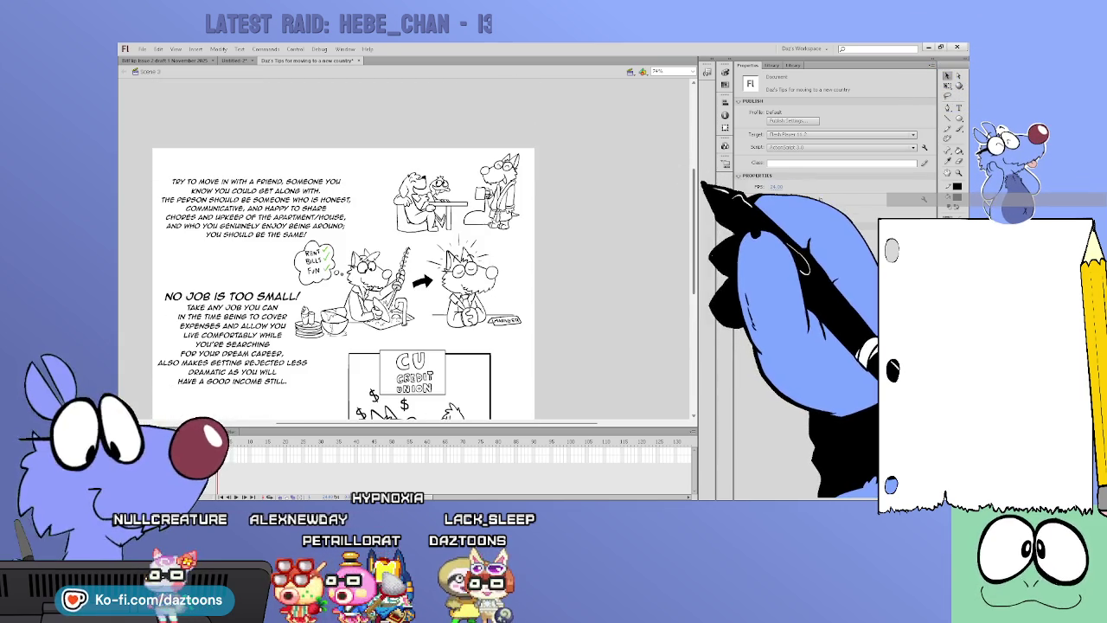
{"action": "left_click", "coordinate": [508, 182]}
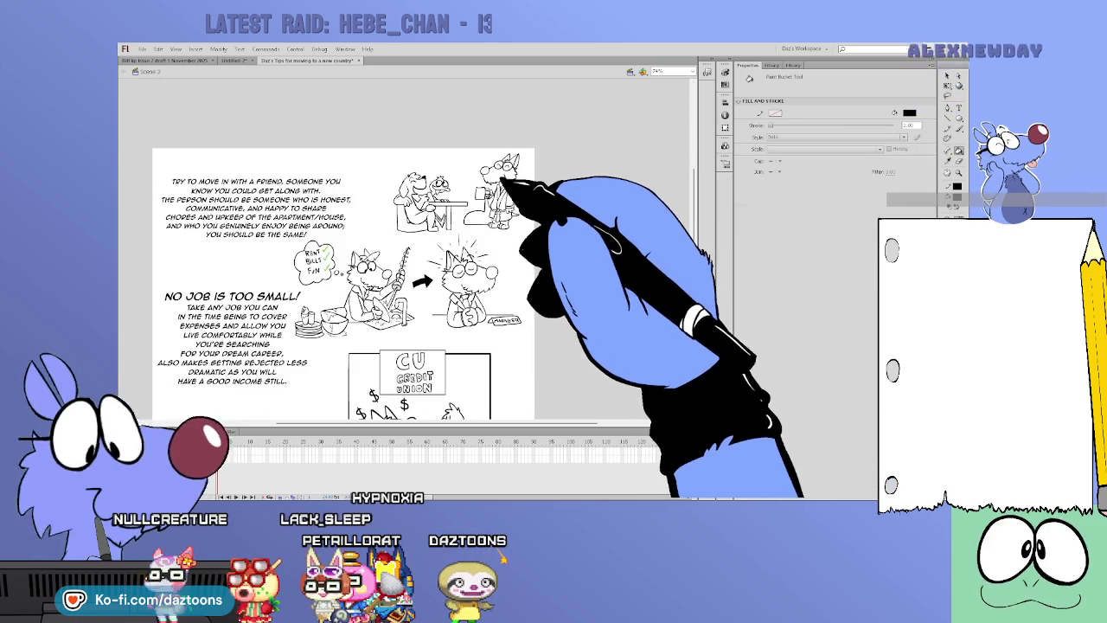
- Reopen Symbol 10 for editing at the credit-union caption area
{"action": "double_click", "coordinate": [504, 180]}
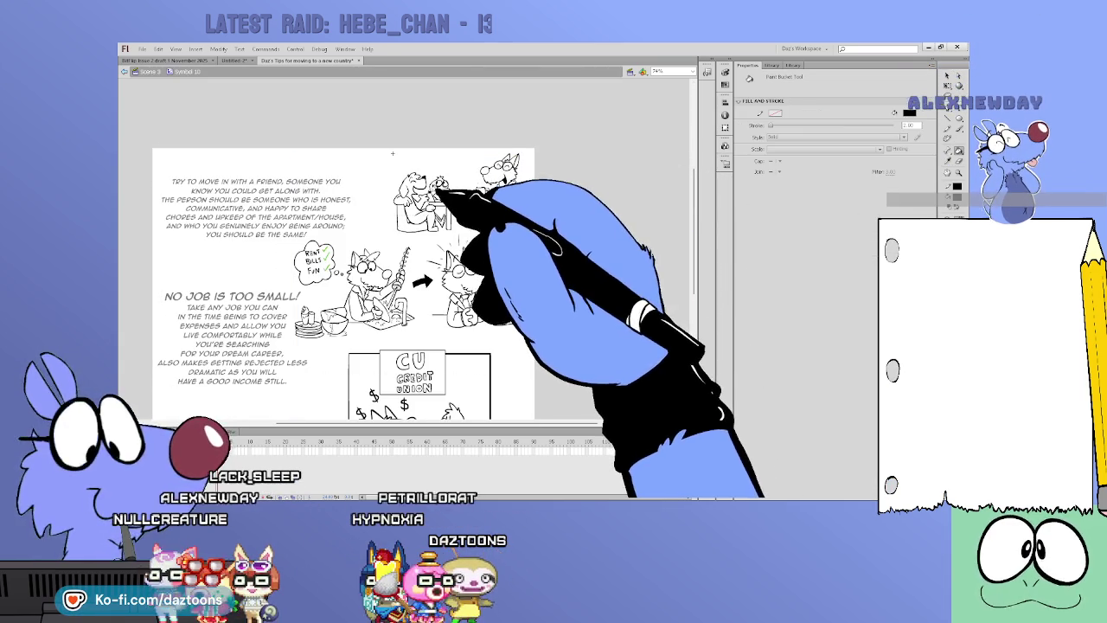
{"action": "double_click", "coordinate": [538, 172]}
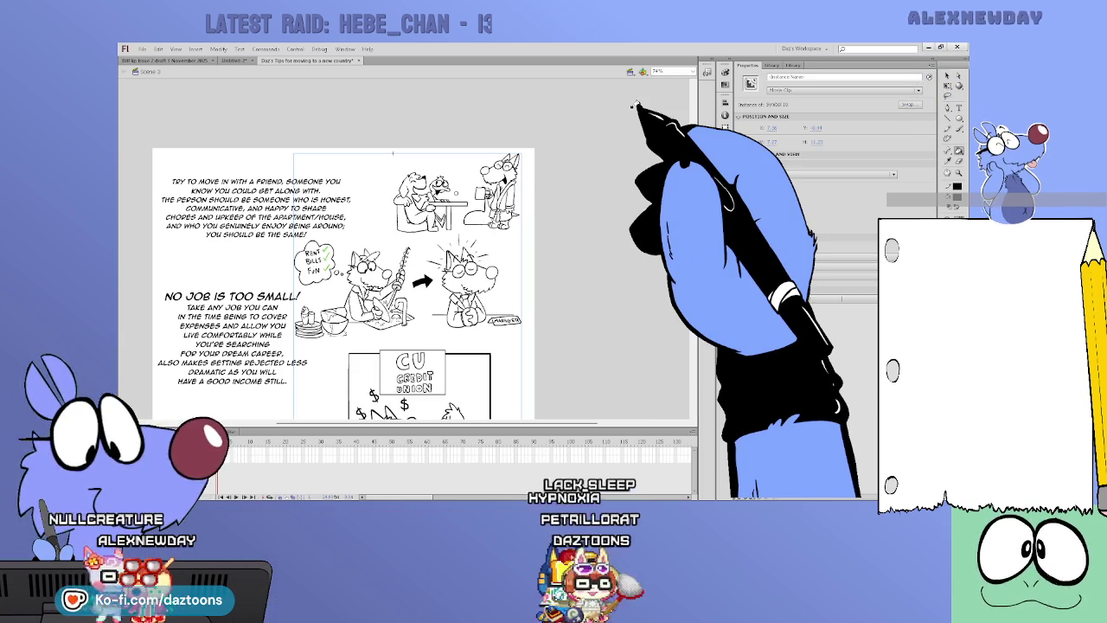
{"action": "left_click", "coordinate": [604, 216]}
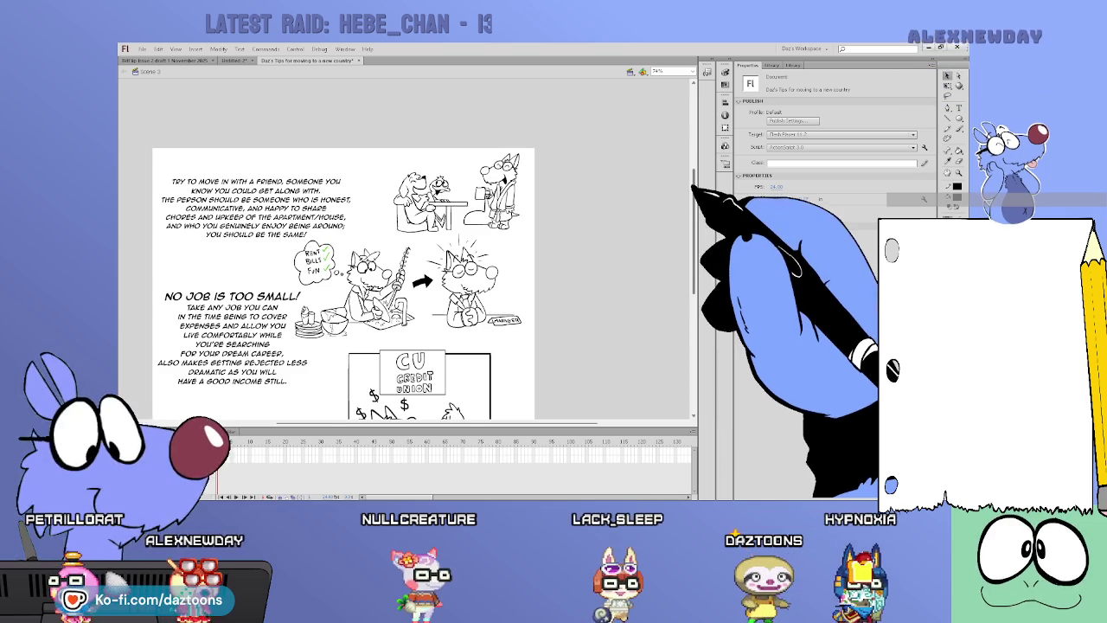
{"action": "scroll", "coordinate": [692, 202], "scroll_direction": "down", "scroll_amount": 2}
{"action": "scroll", "coordinate": [692, 201], "scroll_direction": "down", "scroll_amount": 2}
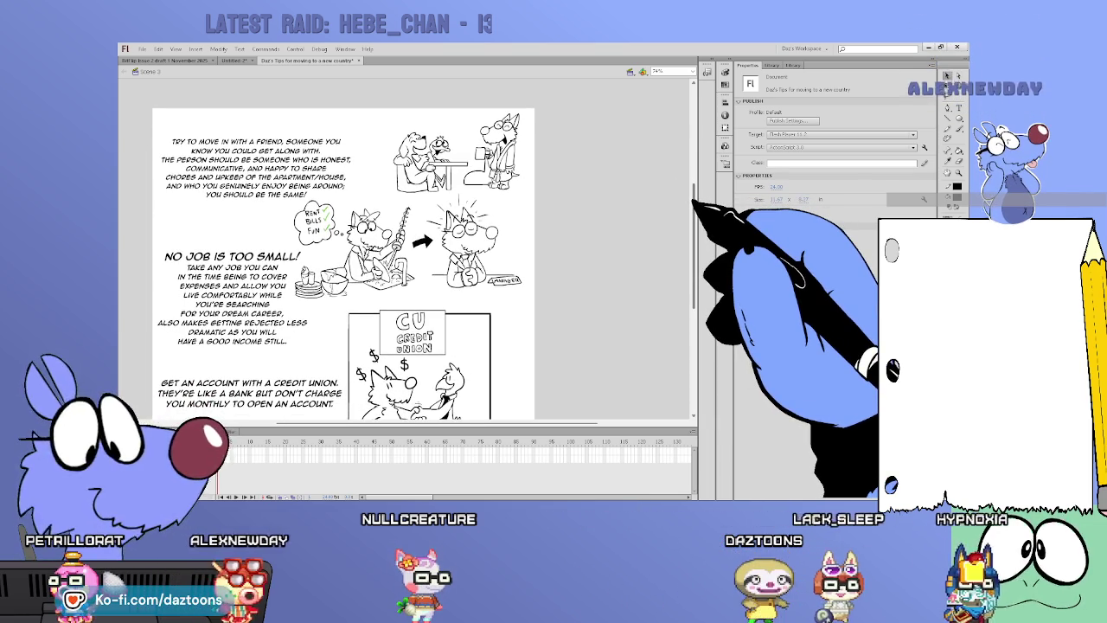
{"action": "scroll", "coordinate": [692, 202], "scroll_direction": "down", "scroll_amount": 1}
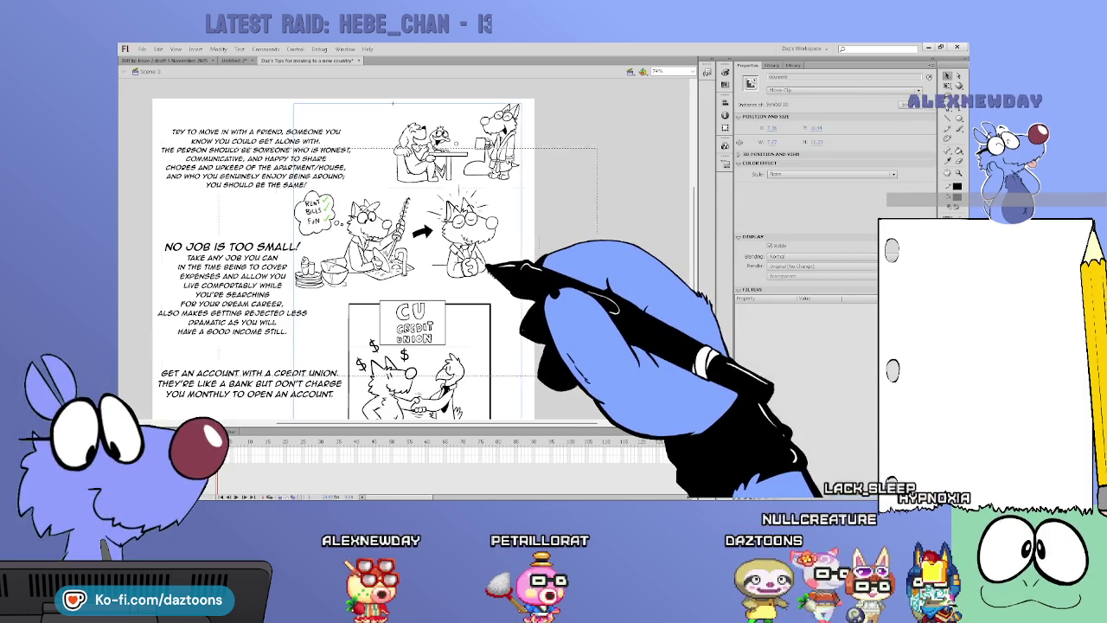
{"action": "double_click", "coordinate": [392, 104]}
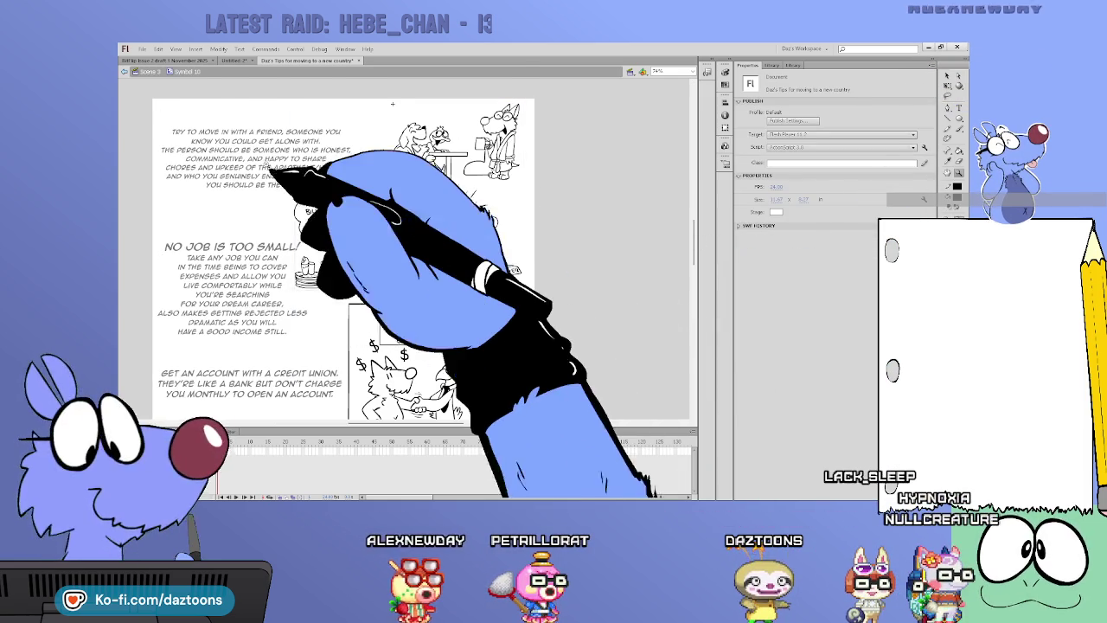
- Brush two short ink strokes beside the sink in the dish-washing wolf panel
{"action": "scroll", "coordinate": [314, 217], "scroll_direction": "up", "scroll_amount": 2}
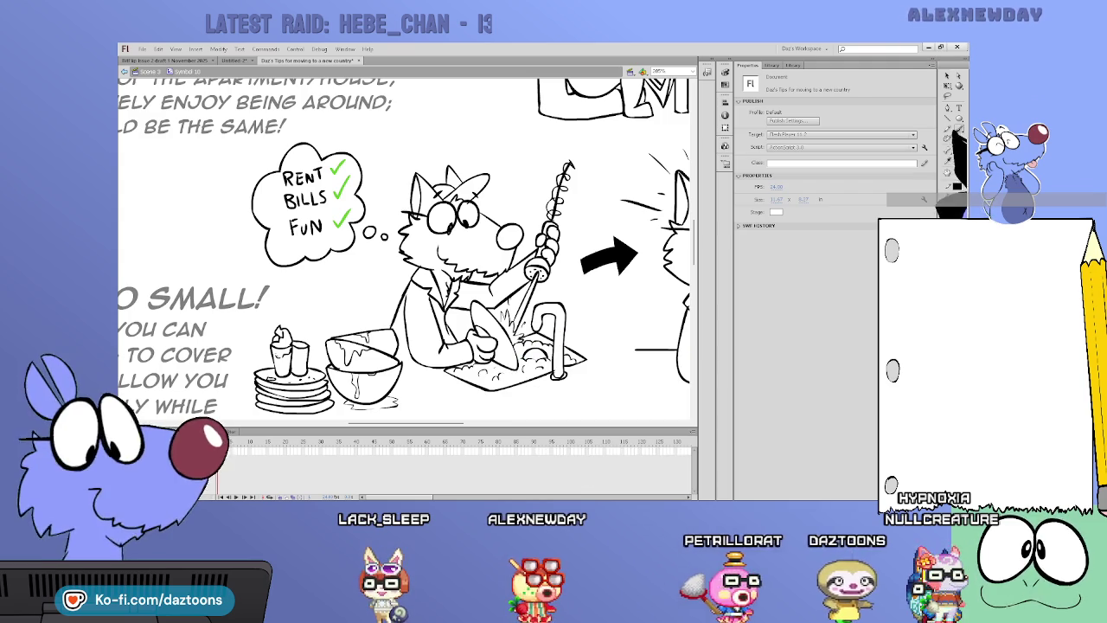
{"action": "left_click", "coordinate": [958, 128]}
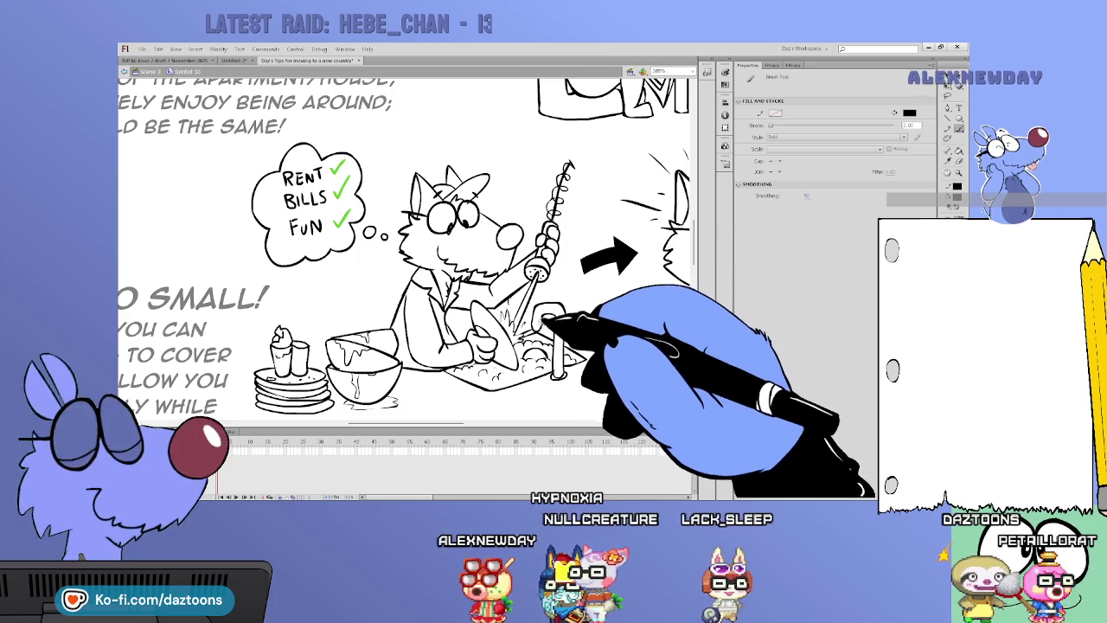
{"action": "left_click_drag", "start_coordinate": [571, 310], "coordinate": [619, 291]}
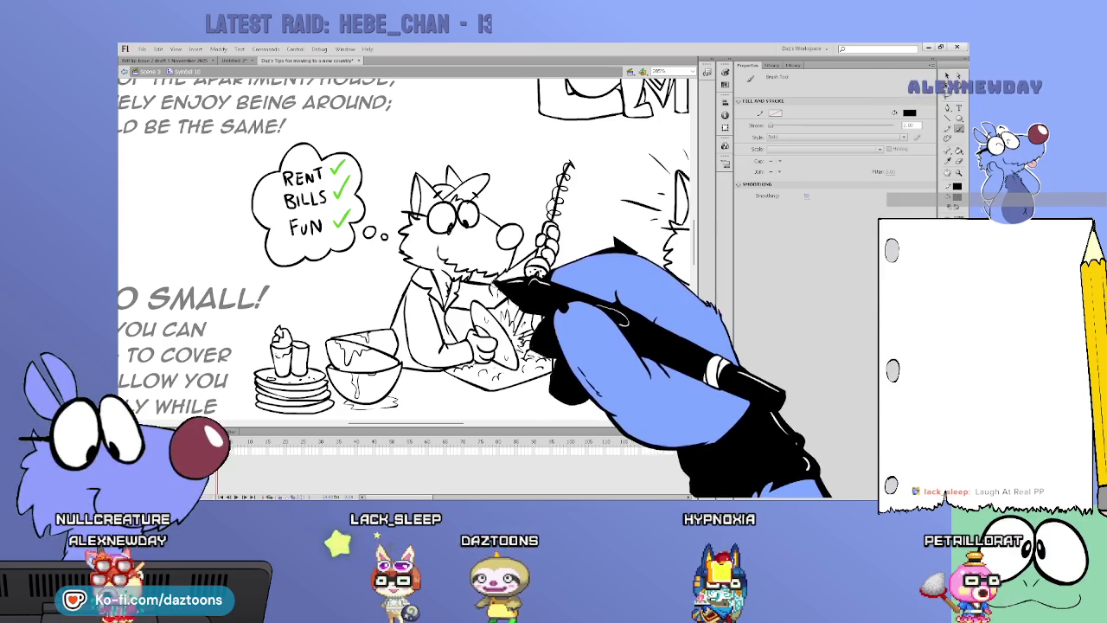
{"action": "key", "text": "v"}
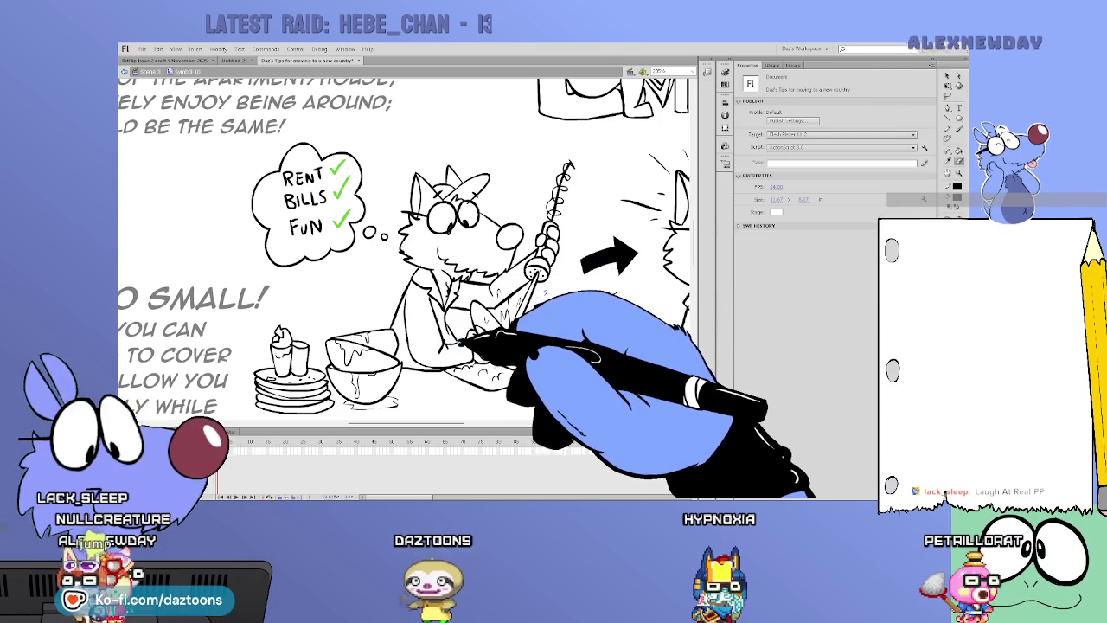
{"action": "key", "text": "b"}
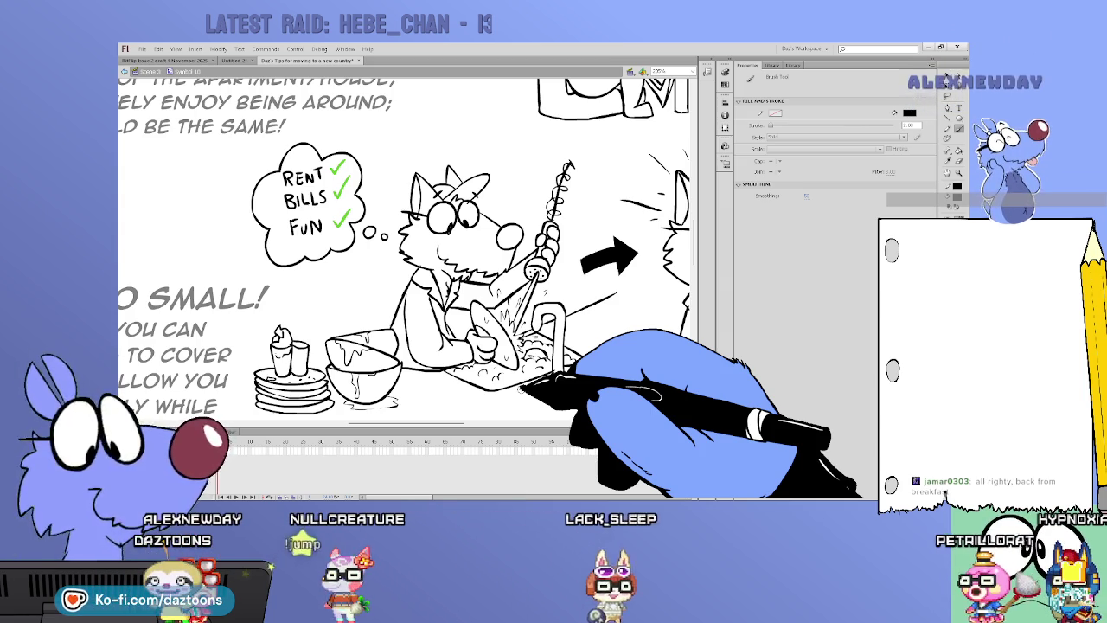
{"action": "mouse_move", "coordinate": [459, 423]}
{"action": "left_mouse_down"}
{"action": "mouse_move", "coordinate": [510, 424]}
{"action": "mouse_move", "coordinate": [498, 424]}
{"action": "left_mouse_up"}
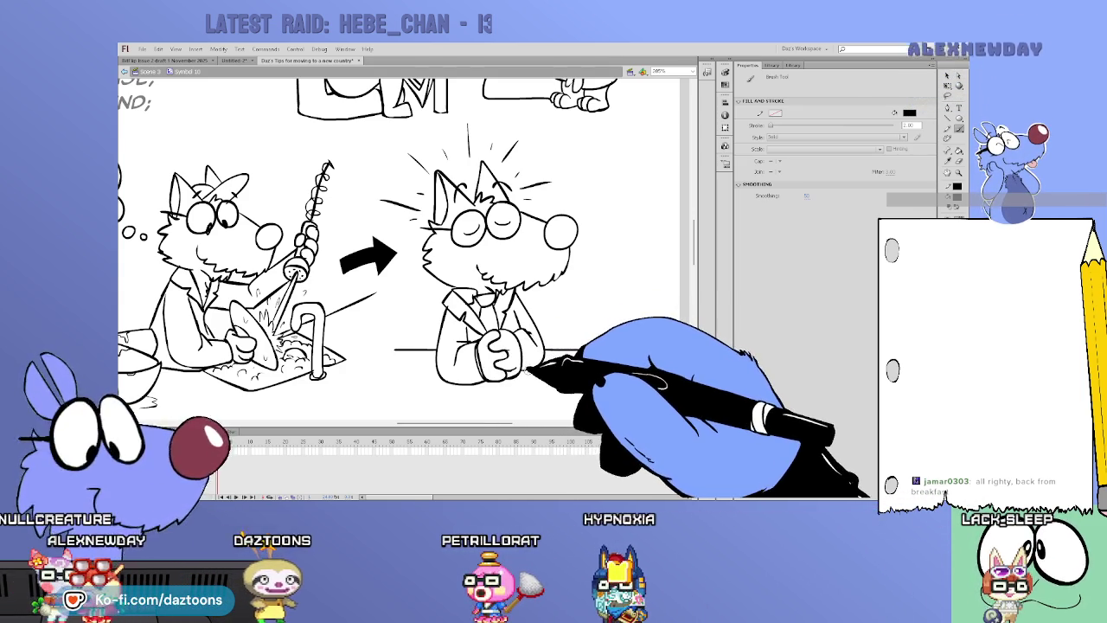
{"action": "key", "text": "v"}
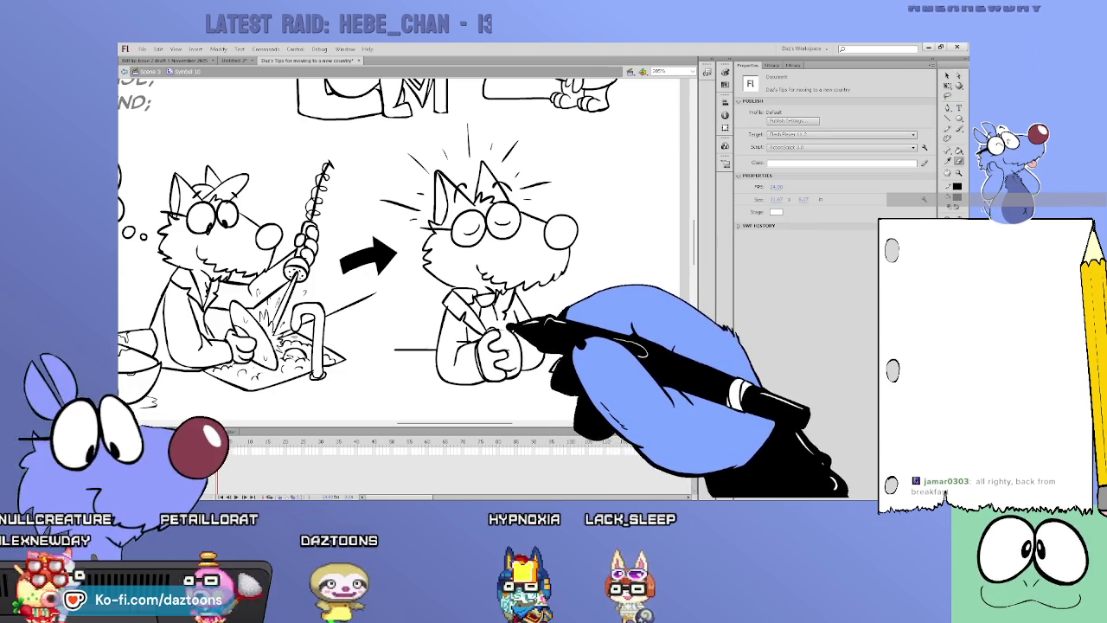
{"action": "key", "text": "b"}
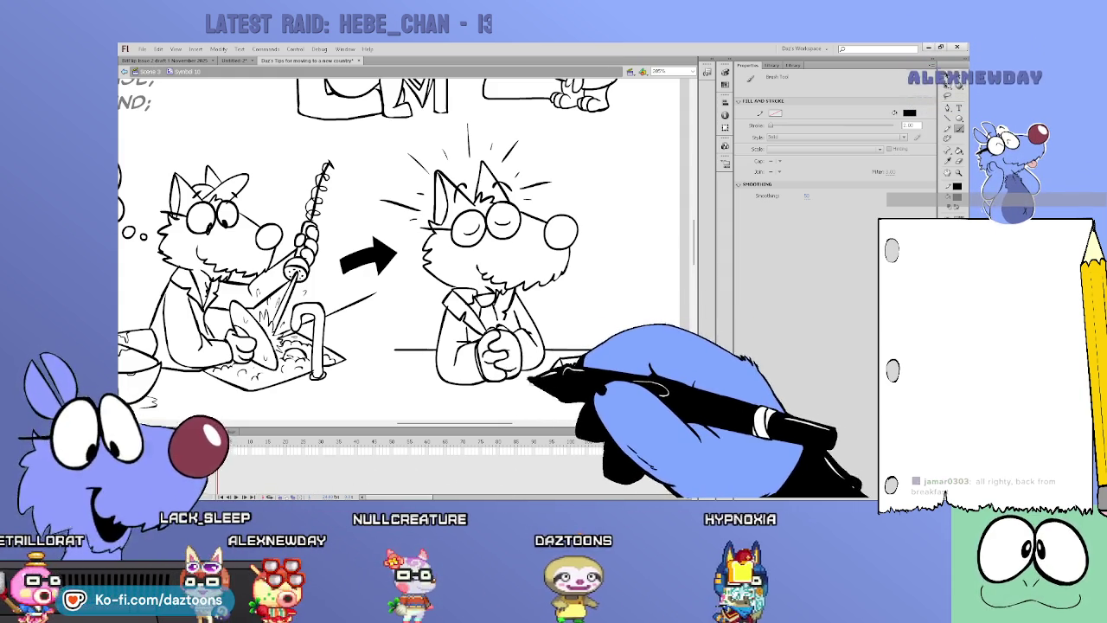
{"action": "key", "text": "v"}
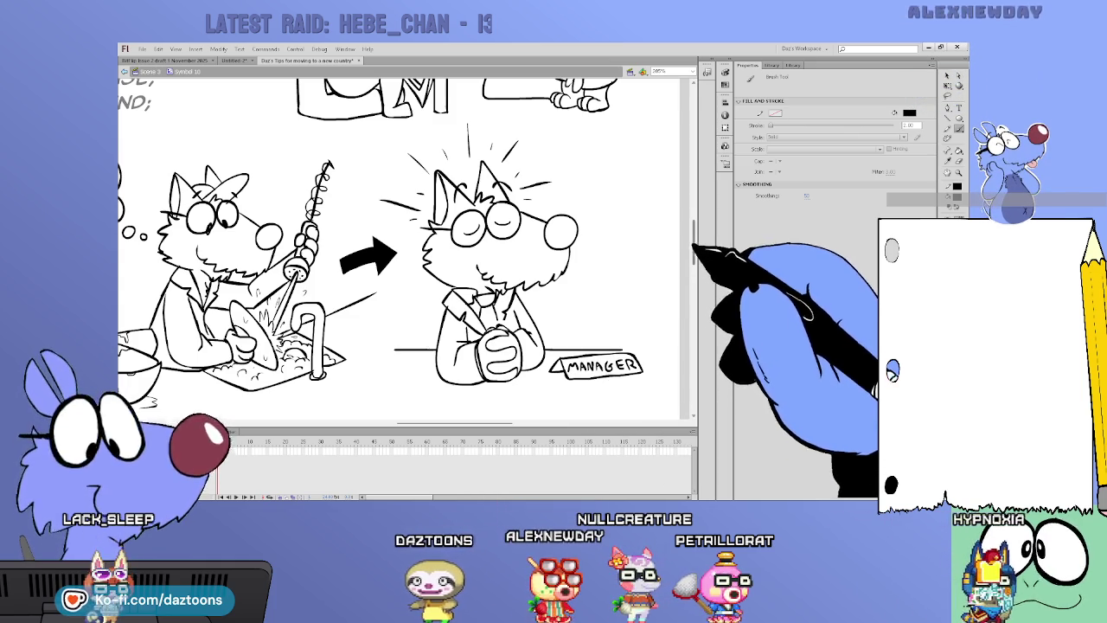
{"action": "scroll", "coordinate": [407, 251], "scroll_direction": "down", "scroll_amount": 2}
{"action": "scroll", "coordinate": [406, 251], "scroll_direction": "down", "scroll_amount": 5}
{"action": "scroll", "coordinate": [406, 251], "scroll_direction": "down", "scroll_amount": 1}
{"action": "scroll", "coordinate": [407, 251], "scroll_direction": "down", "scroll_amount": 3}
{"action": "scroll", "coordinate": [407, 251], "scroll_direction": "down", "scroll_amount": 1}
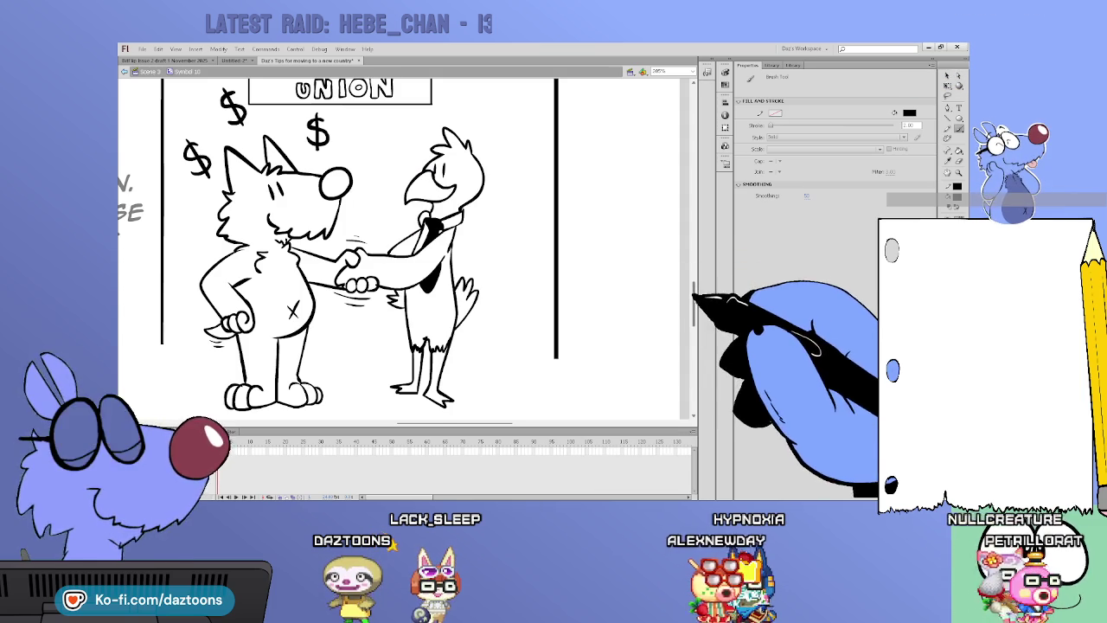
{"action": "scroll", "coordinate": [398, 251], "scroll_direction": "up", "scroll_amount": 3}
{"action": "scroll", "coordinate": [398, 251], "scroll_direction": "up", "scroll_amount": 3}
{"action": "scroll", "coordinate": [398, 250], "scroll_direction": "down", "scroll_amount": 3}
{"action": "scroll", "coordinate": [398, 251], "scroll_direction": "down", "scroll_amount": 1}
{"action": "scroll", "coordinate": [398, 251], "scroll_direction": "up", "scroll_amount": 5}
{"action": "scroll", "coordinate": [398, 251], "scroll_direction": "up", "scroll_amount": 6}
{"action": "scroll", "coordinate": [398, 251], "scroll_direction": "down", "scroll_amount": 1}
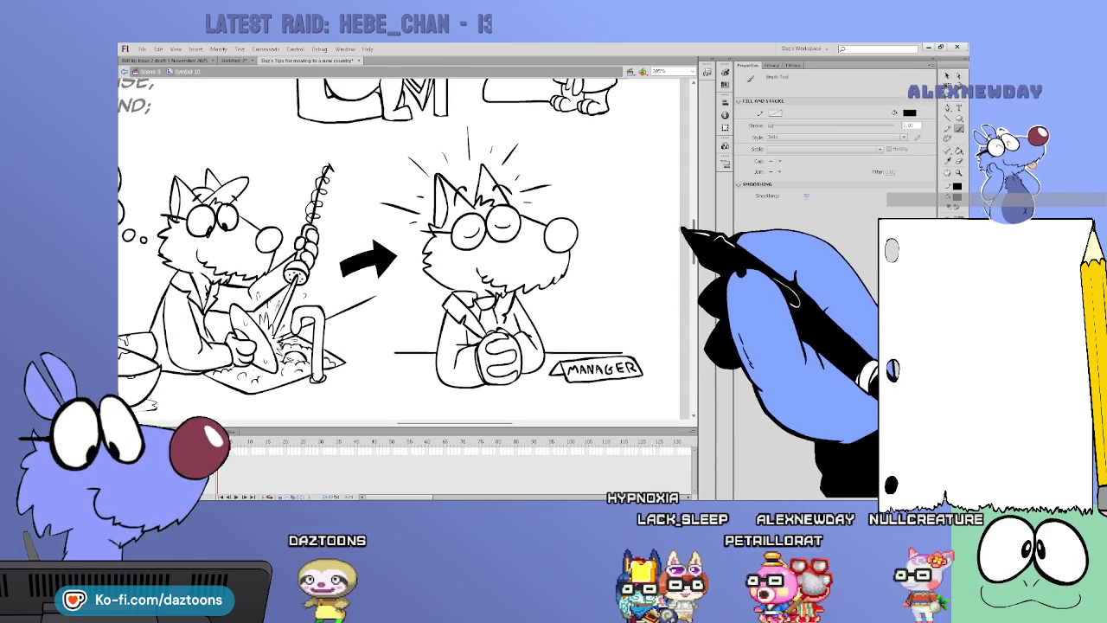
{"action": "left_click", "coordinate": [948, 76]}
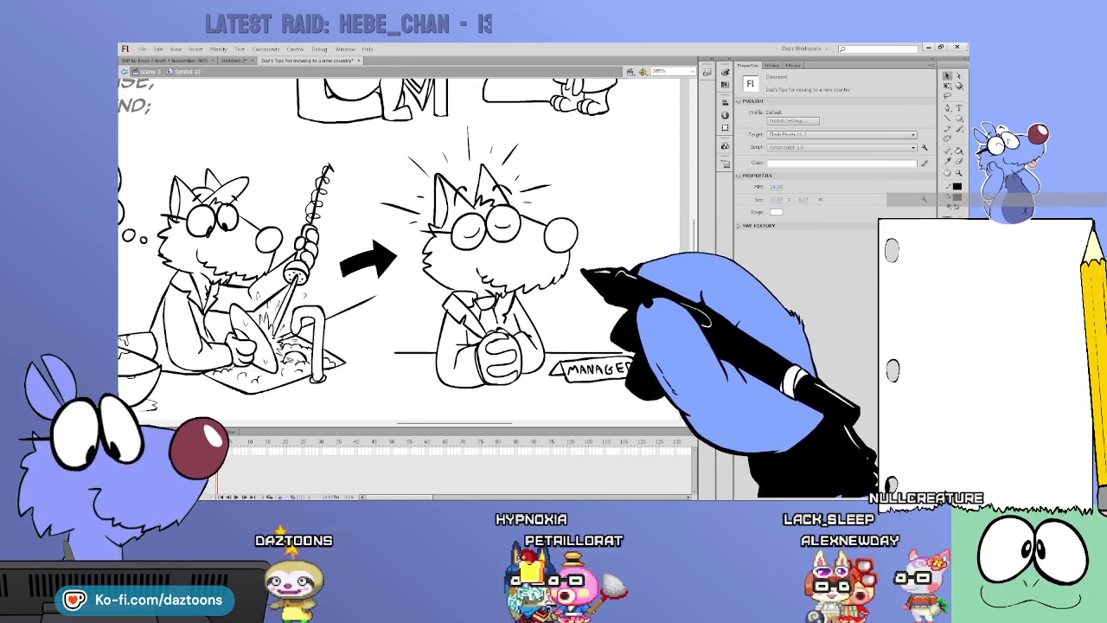
- Preview the Daz's Tips symbol and the Daz reference sheet in the Library as a colour reference
{"action": "left_click", "coordinate": [772, 65]}
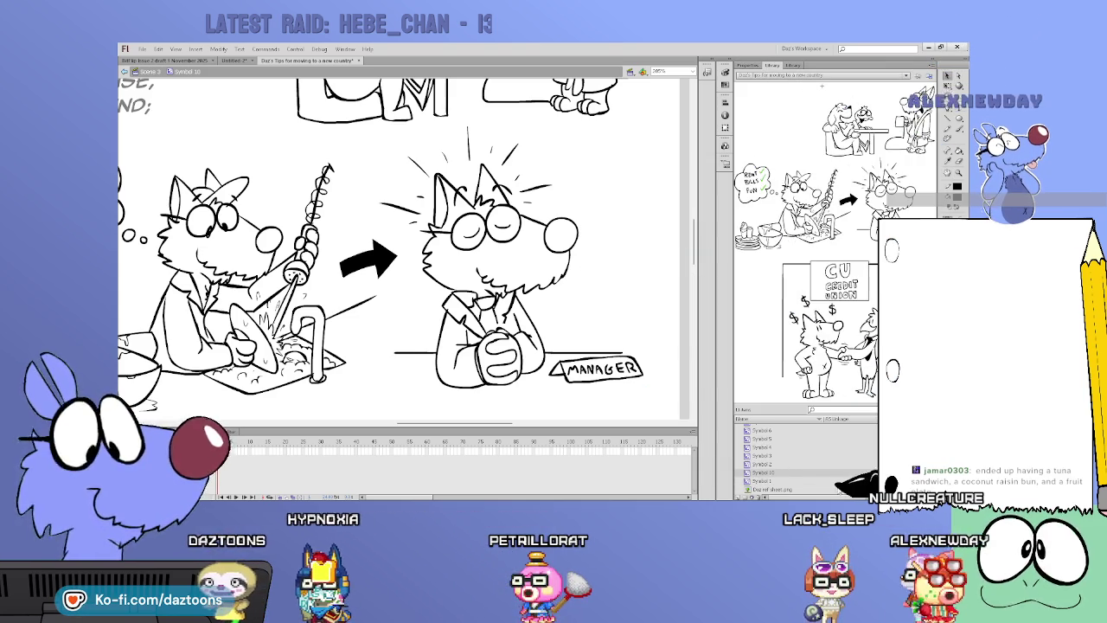
{"action": "left_click", "coordinate": [865, 481]}
{"action": "left_click", "coordinate": [783, 490]}
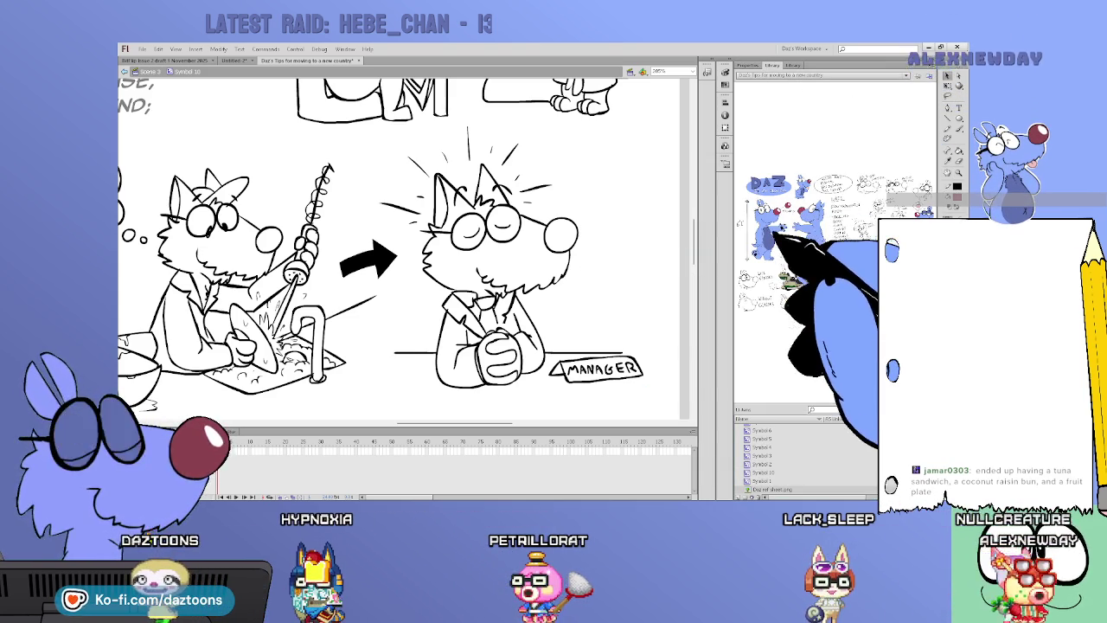
{"action": "left_click", "coordinate": [776, 481]}
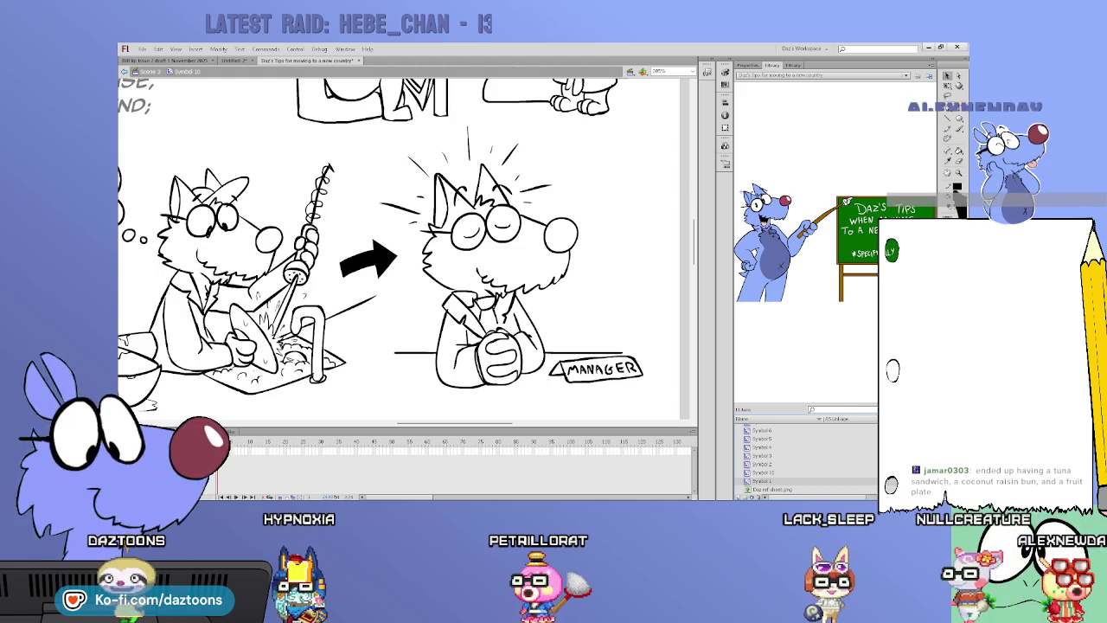
{"action": "left_click", "coordinate": [958, 151]}
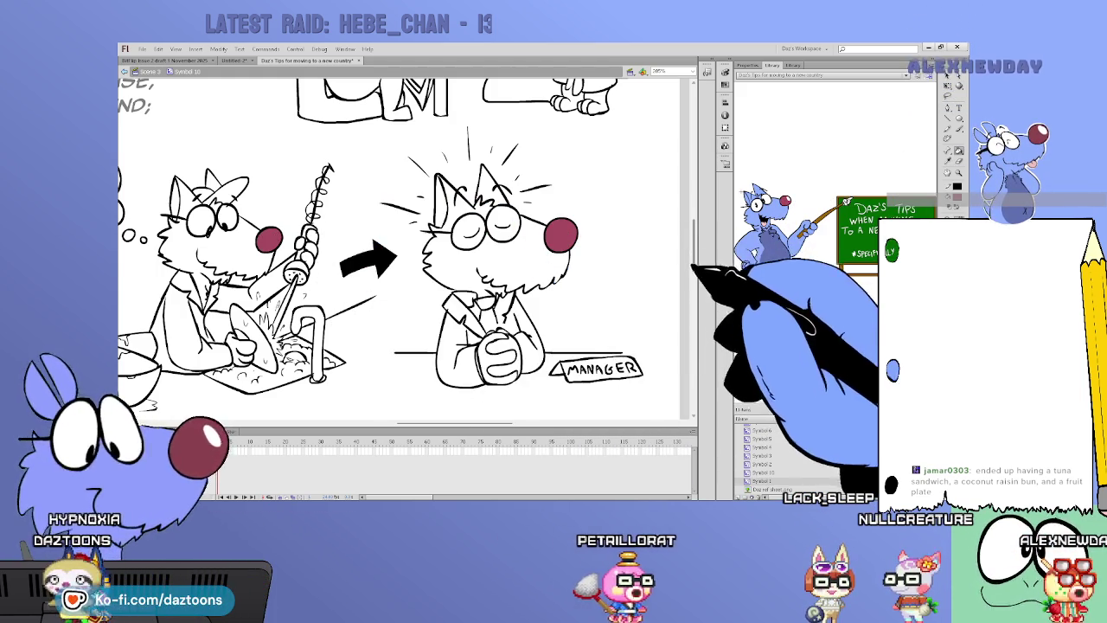
{"action": "scroll", "coordinate": [692, 216], "scroll_direction": "up", "scroll_amount": 5}
{"action": "scroll", "coordinate": [284, 176], "scroll_direction": "down", "scroll_amount": 5}
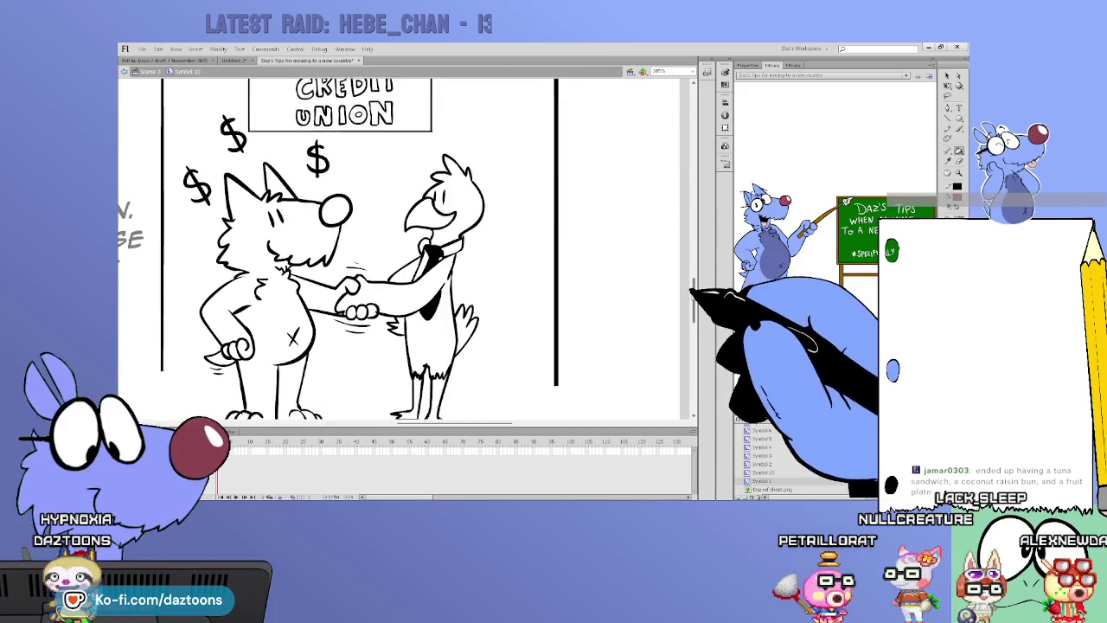
{"action": "scroll", "coordinate": [374, 183], "scroll_direction": "up", "scroll_amount": 4}
{"action": "scroll", "coordinate": [374, 183], "scroll_direction": "up", "scroll_amount": 4}
{"action": "scroll", "coordinate": [285, 92], "scroll_direction": "up", "scroll_amount": 1}
{"action": "scroll", "coordinate": [285, 91], "scroll_direction": "up", "scroll_amount": 1}
{"action": "scroll", "coordinate": [284, 92], "scroll_direction": "up", "scroll_amount": 3}
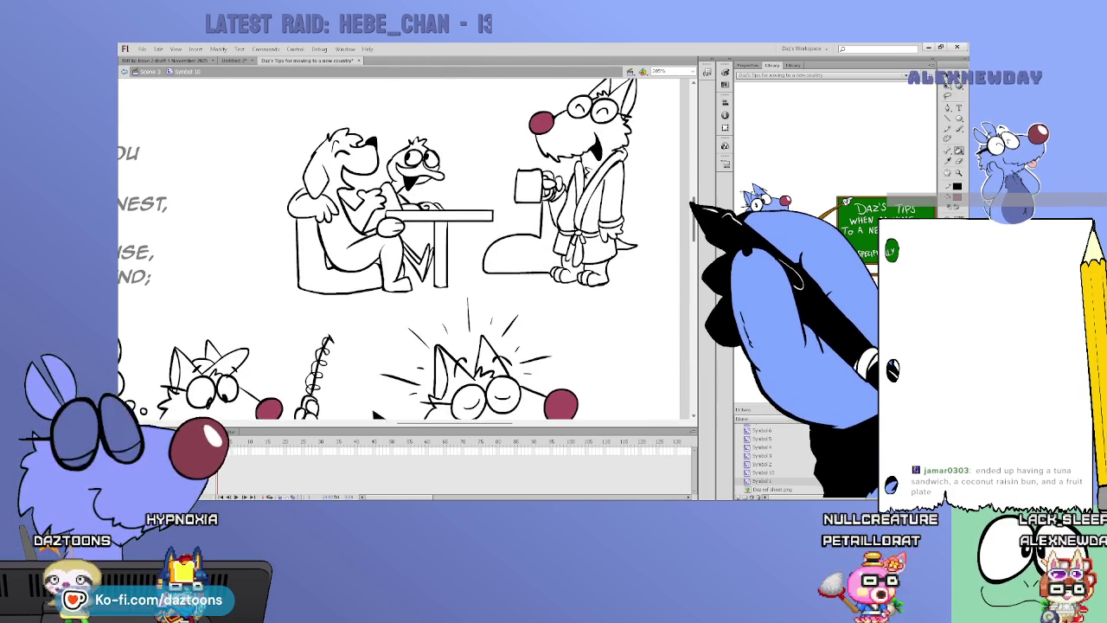
{"action": "scroll", "coordinate": [285, 91], "scroll_direction": "down", "scroll_amount": 1}
{"action": "scroll", "coordinate": [285, 92], "scroll_direction": "down", "scroll_amount": 1}
{"action": "scroll", "coordinate": [284, 91], "scroll_direction": "down", "scroll_amount": 1}
{"action": "scroll", "coordinate": [284, 92], "scroll_direction": "down", "scroll_amount": 1}
{"action": "scroll", "coordinate": [407, 250], "scroll_direction": "down", "scroll_amount": 5}
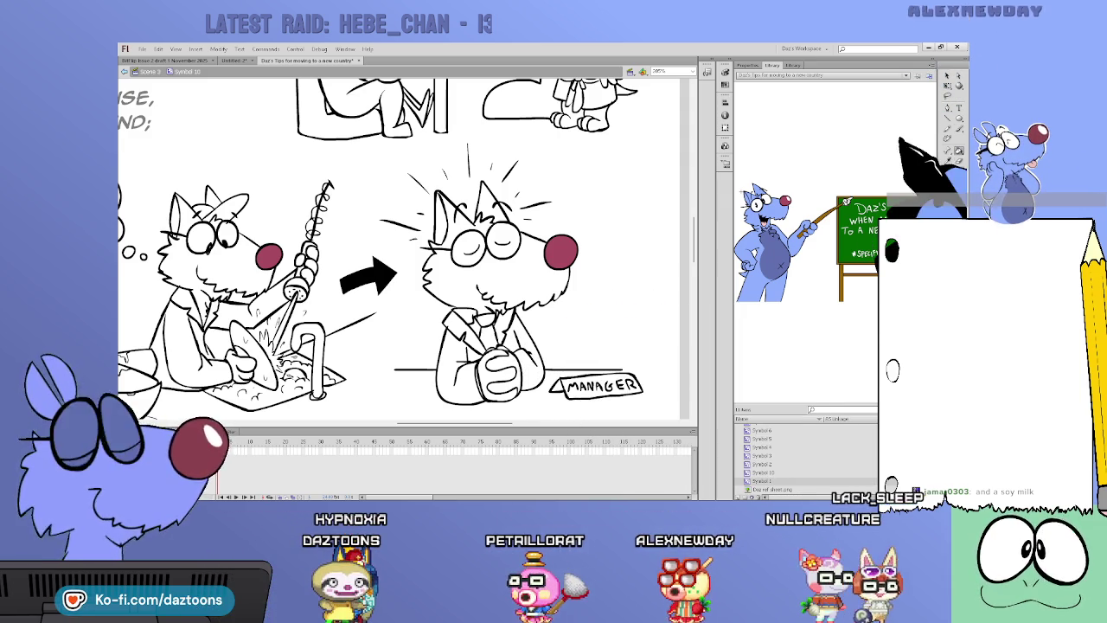
{"action": "left_click", "coordinate": [485, 320]}
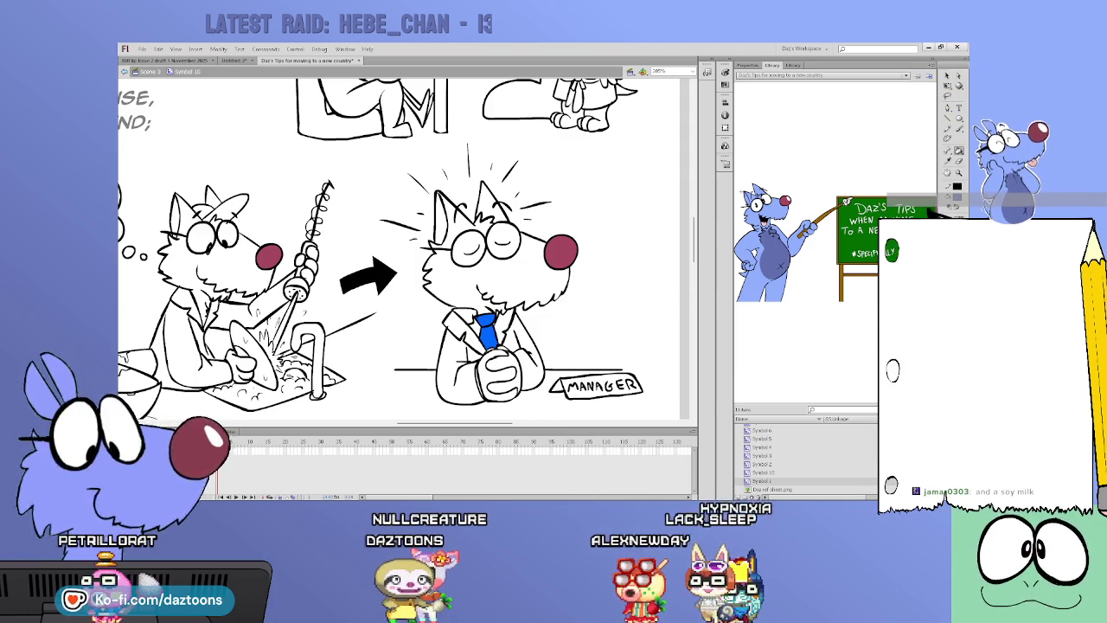
- Fill the manager cat's tie red, collar light blue, jacket grey, and head and face blue
{"action": "left_click", "coordinate": [487, 331]}
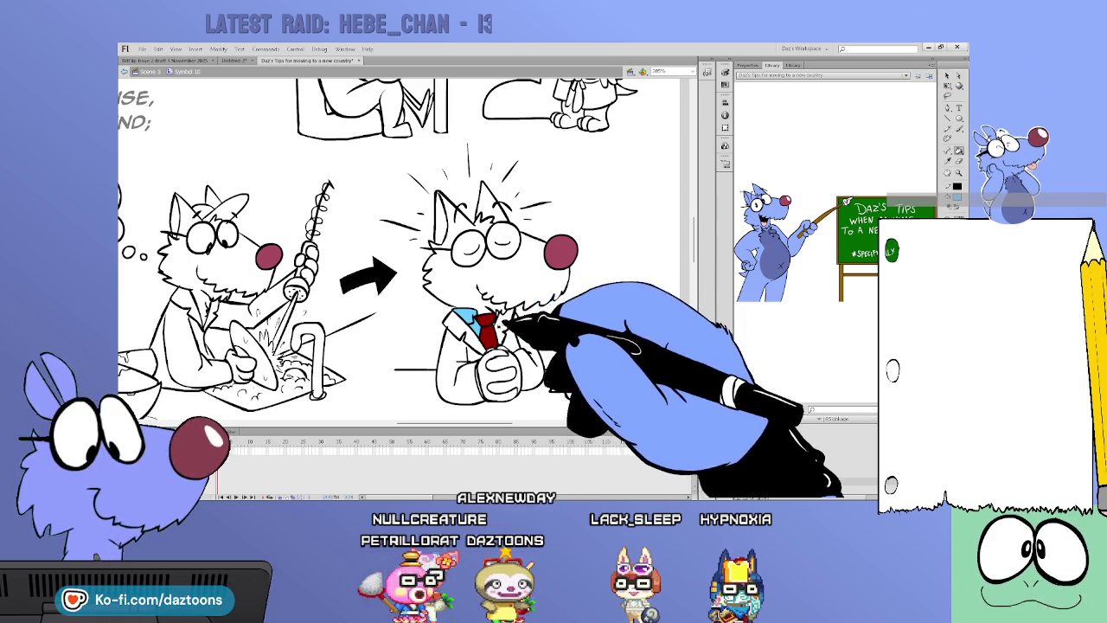
{"action": "left_click", "coordinate": [467, 318]}
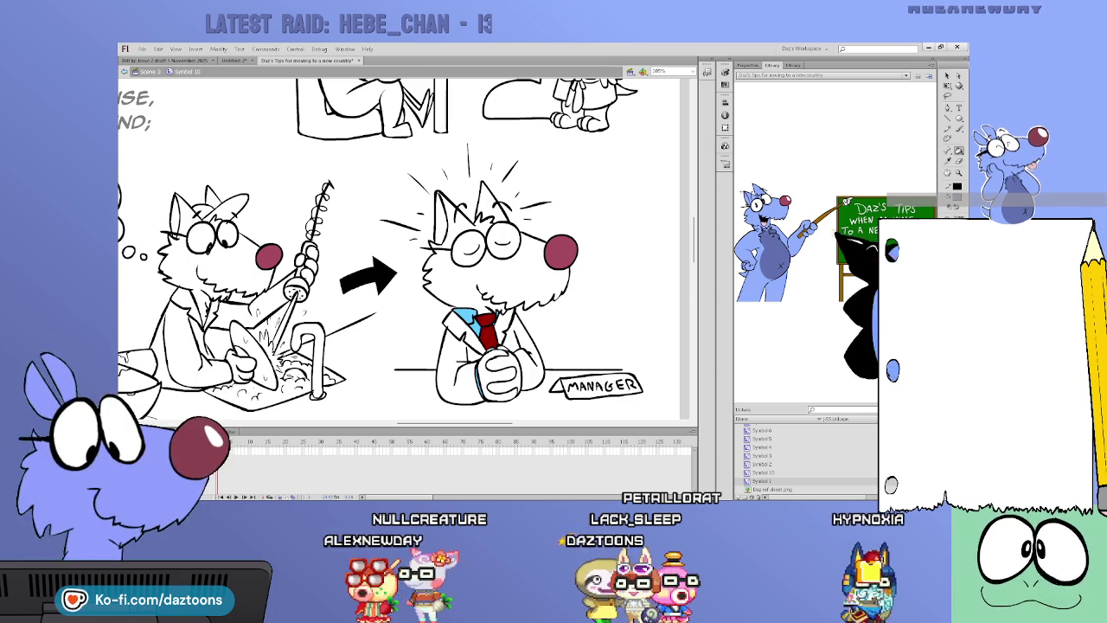
{"action": "left_click", "coordinate": [503, 321]}
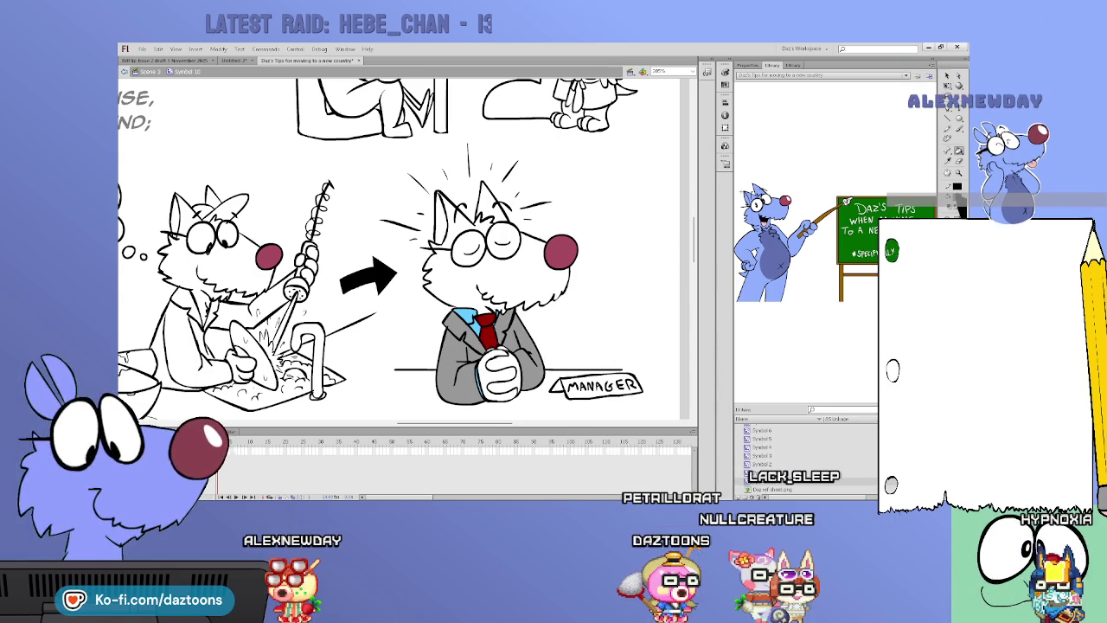
{"action": "left_click", "coordinate": [467, 200]}
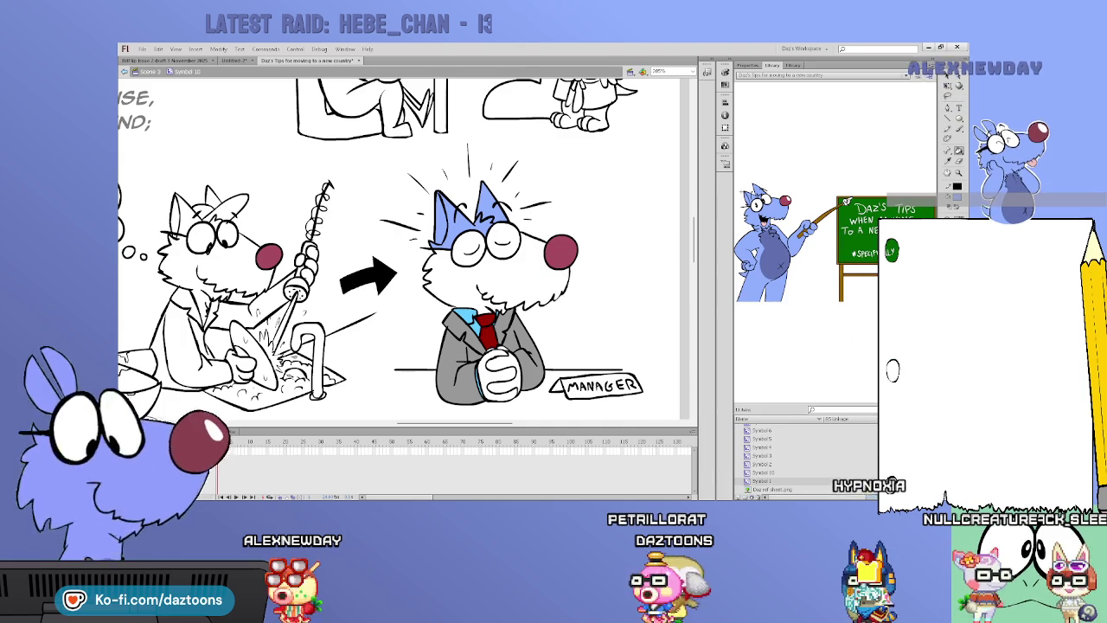
{"action": "left_click", "coordinate": [524, 273]}
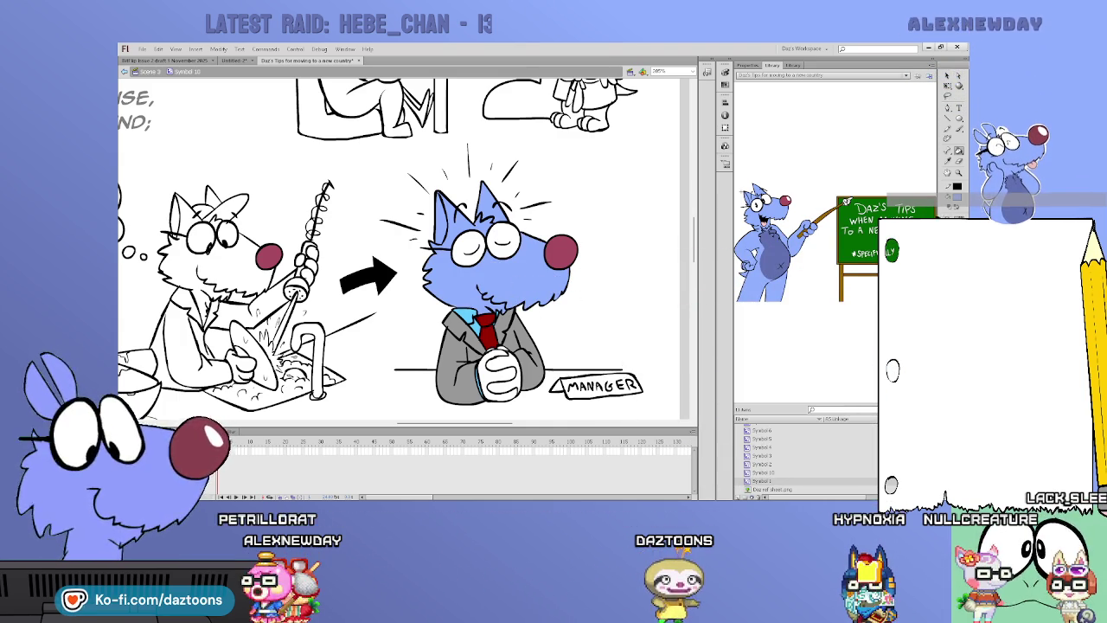
{"action": "left_click", "coordinate": [487, 341]}
{"action": "key", "text": "ctrl+shift+a"}
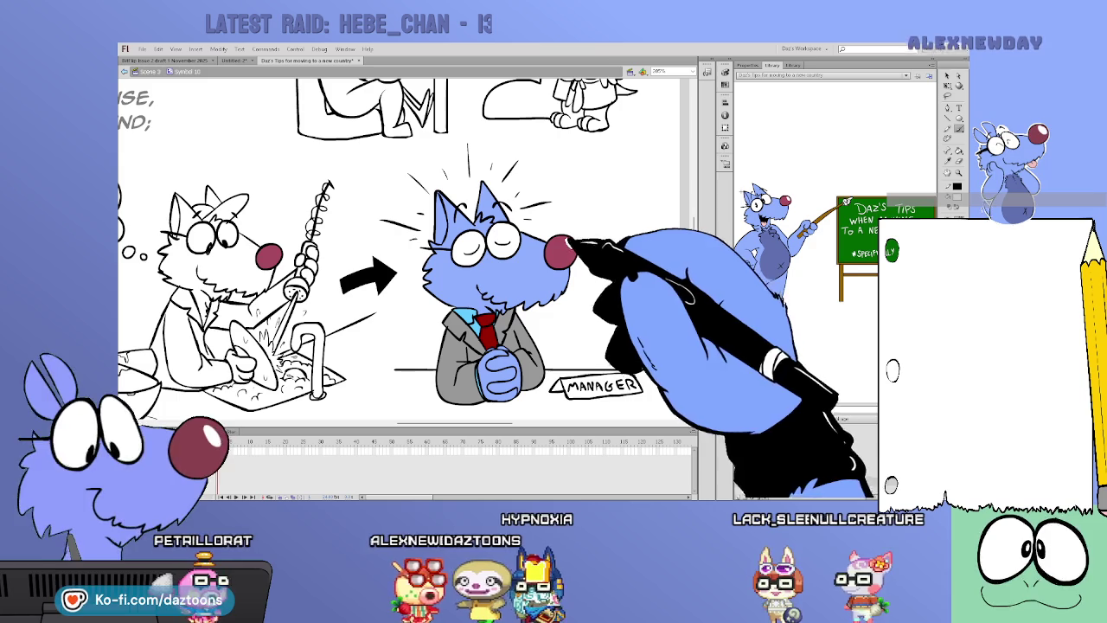
{"action": "scroll", "coordinate": [407, 259], "scroll_direction": "left", "scroll_amount": 3}
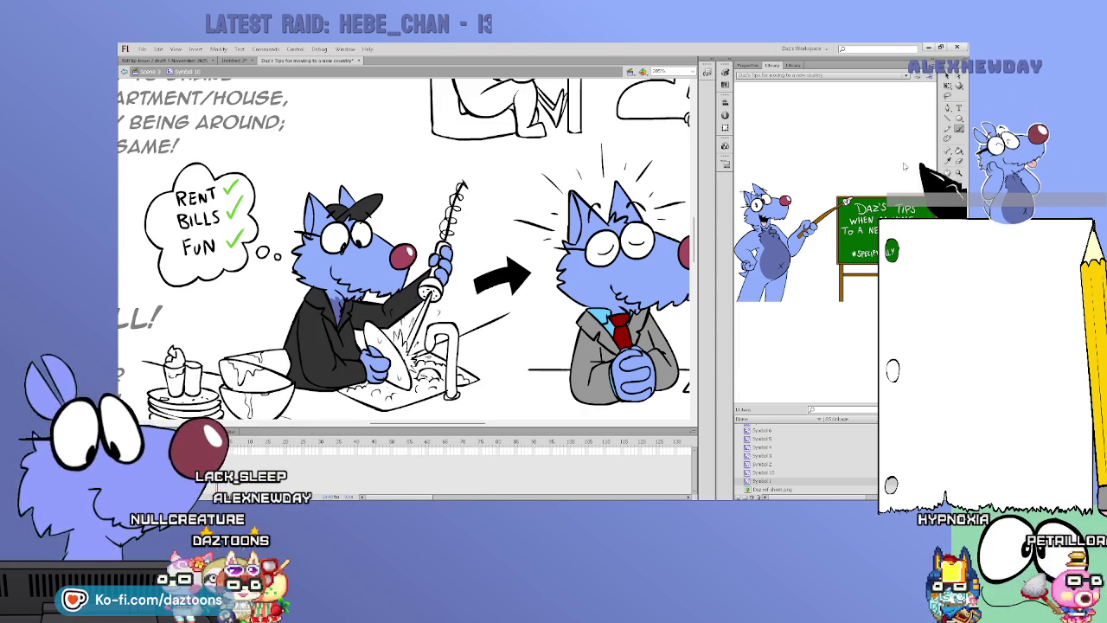
- Scroll the view up over the dish-washing cat panel
{"action": "scroll", "coordinate": [404, 251], "scroll_direction": "up", "scroll_amount": 3}
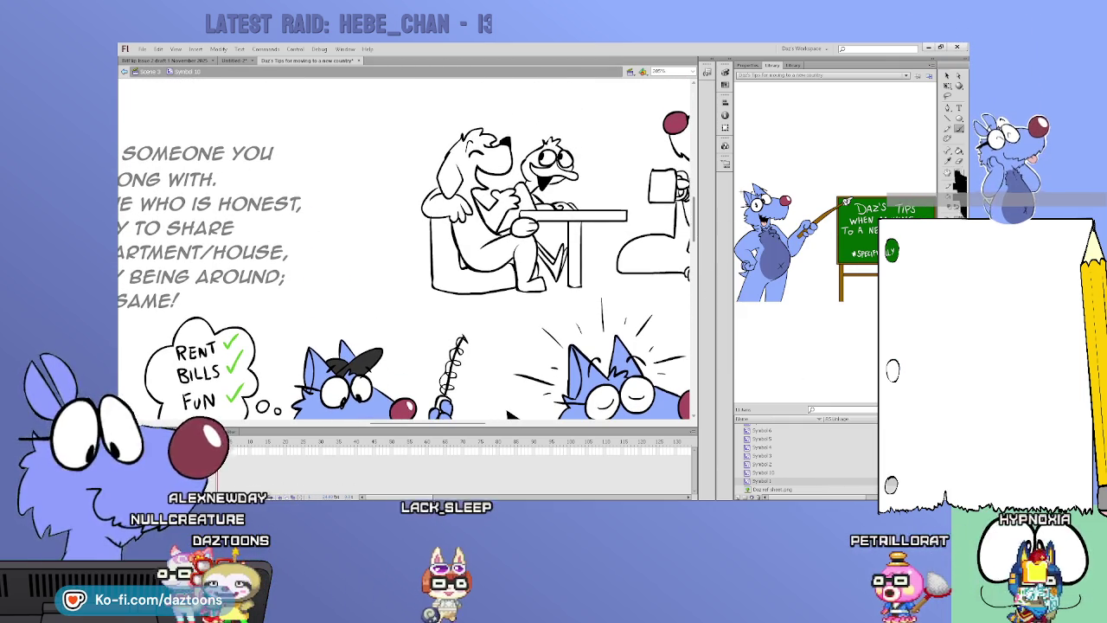
- Return to the main scene and drag the credit-union caption lower on the page
{"action": "key", "text": "ctrl+minus"}
{"action": "key", "text": "ctrl+minus"}
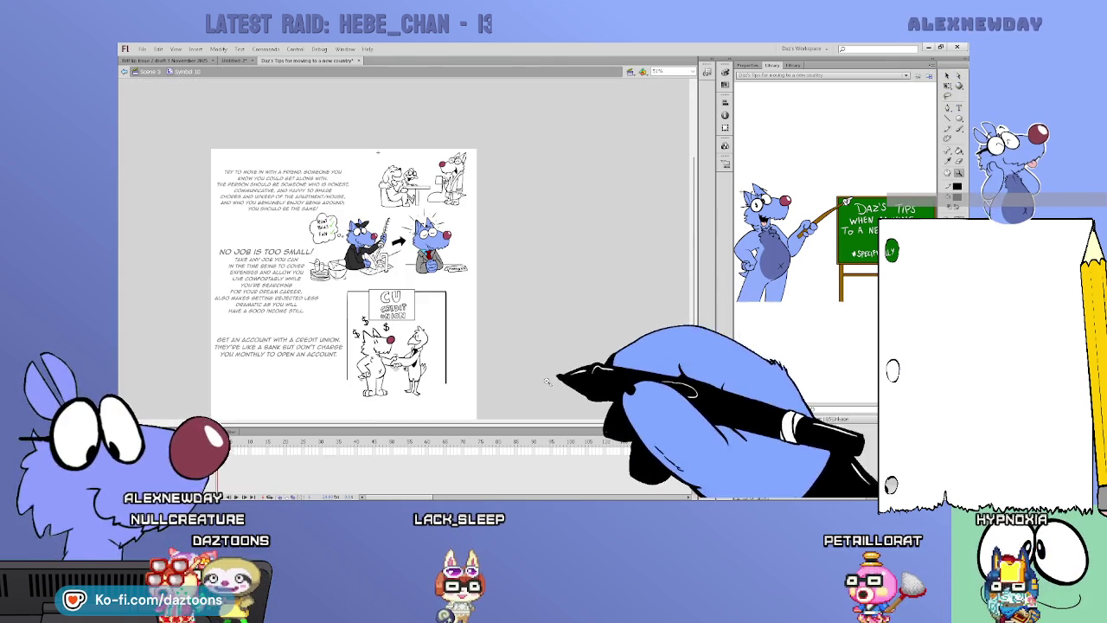
{"action": "key", "text": "ctrl+equal"}
{"action": "scroll", "coordinate": [404, 251], "scroll_direction": "down", "scroll_amount": 2}
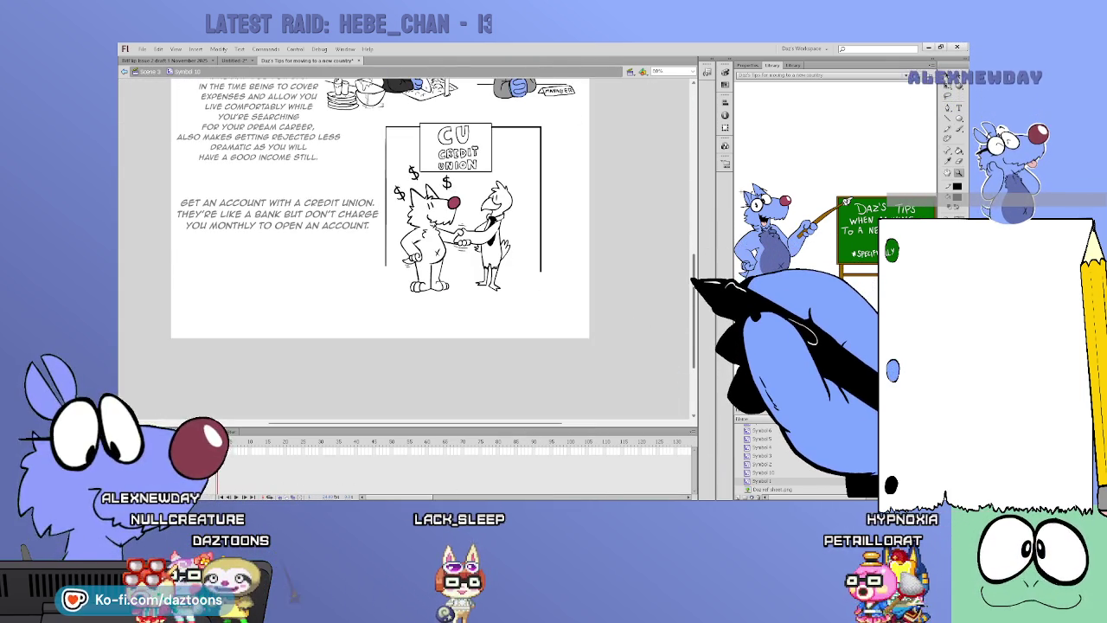
{"action": "scroll", "coordinate": [381, 242], "scroll_direction": "up", "scroll_amount": 2}
{"action": "scroll", "coordinate": [381, 242], "scroll_direction": "up", "scroll_amount": 1}
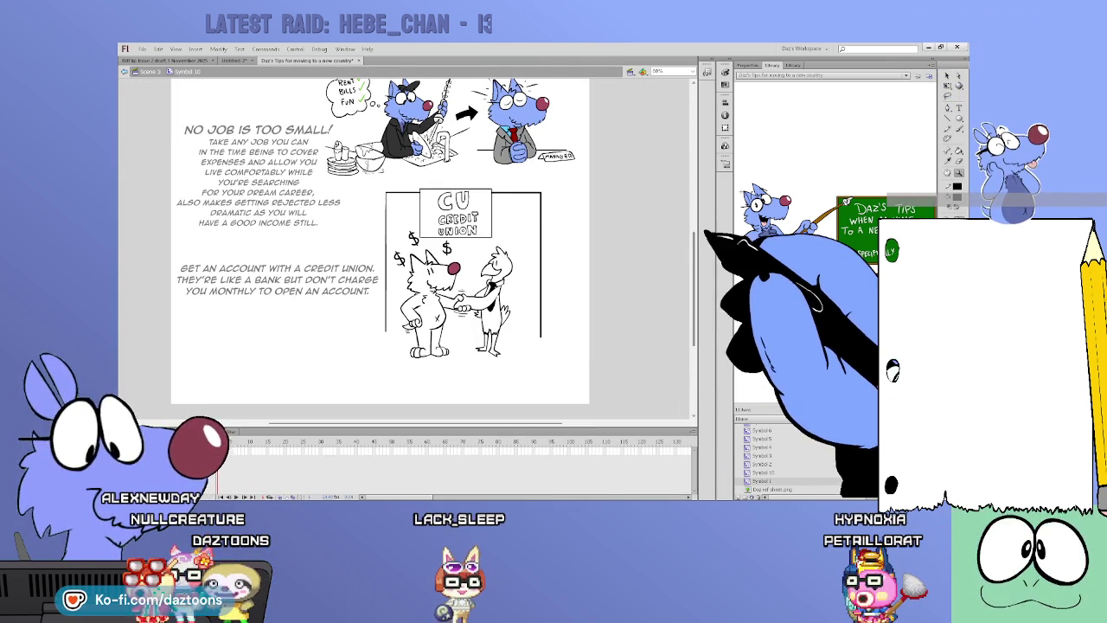
{"action": "double_click", "coordinate": [609, 267]}
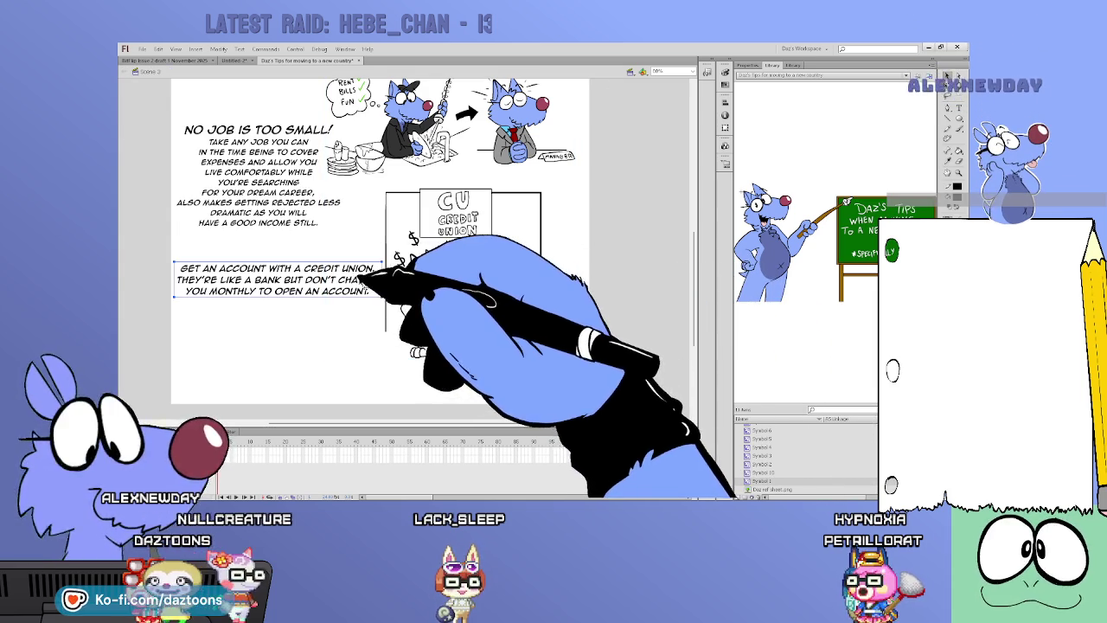
{"action": "left_click_drag", "start_coordinate": [346, 279], "coordinate": [369, 323]}
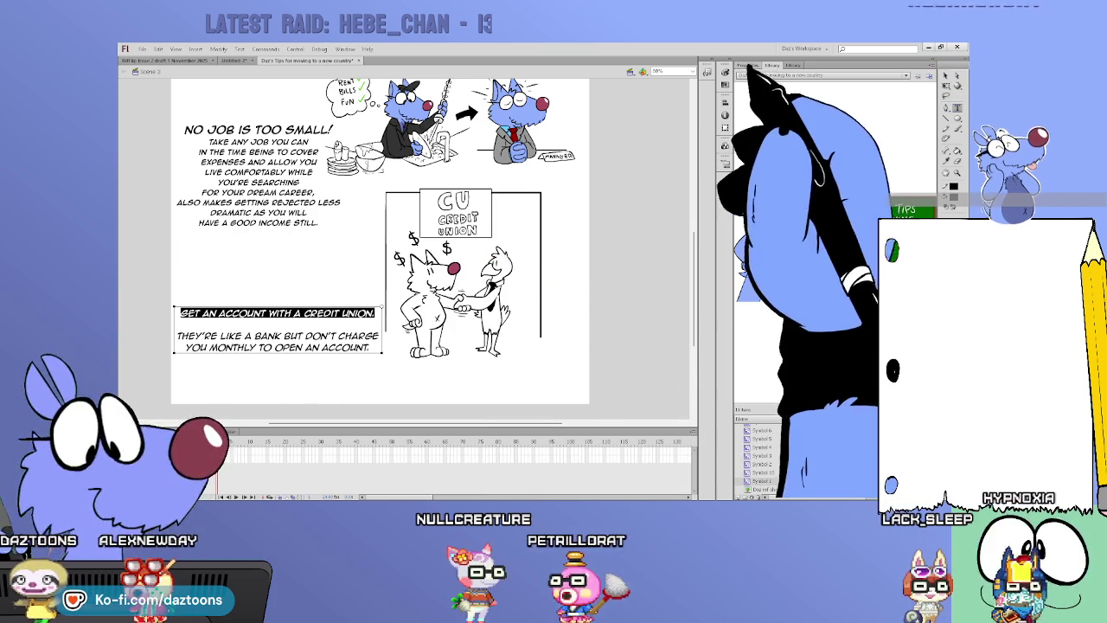
- Select the caption's first line and set its font size to 14
{"action": "double_click", "coordinate": [319, 130]}
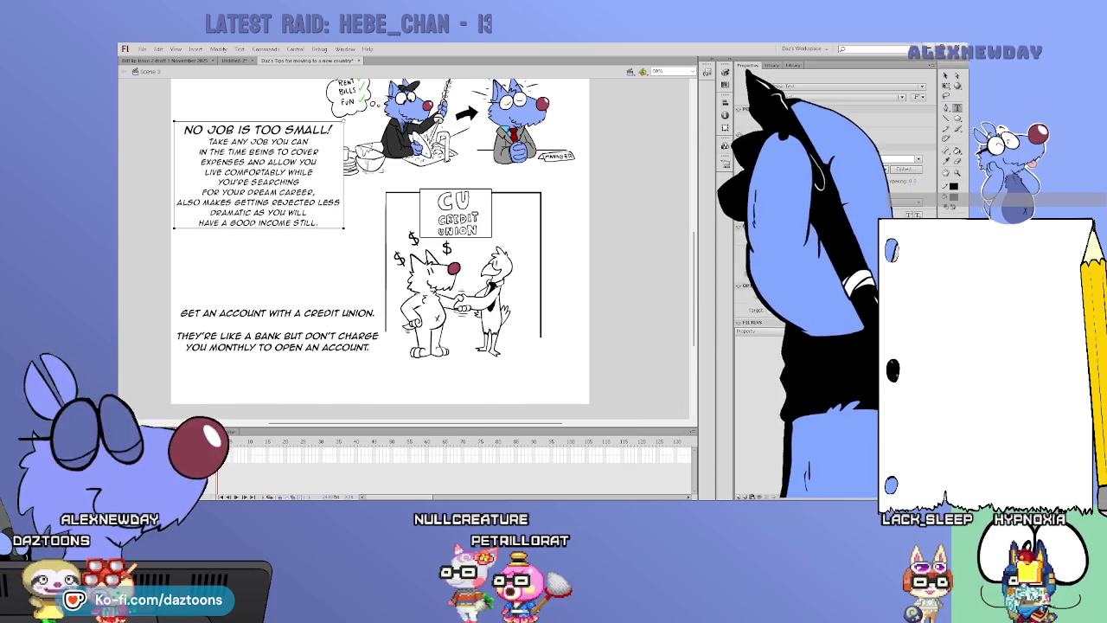
{"action": "left_click", "coordinate": [748, 65]}
{"action": "left_click", "coordinate": [378, 309]}
{"action": "left_click_drag", "start_coordinate": [373, 313], "coordinate": [178, 313]}
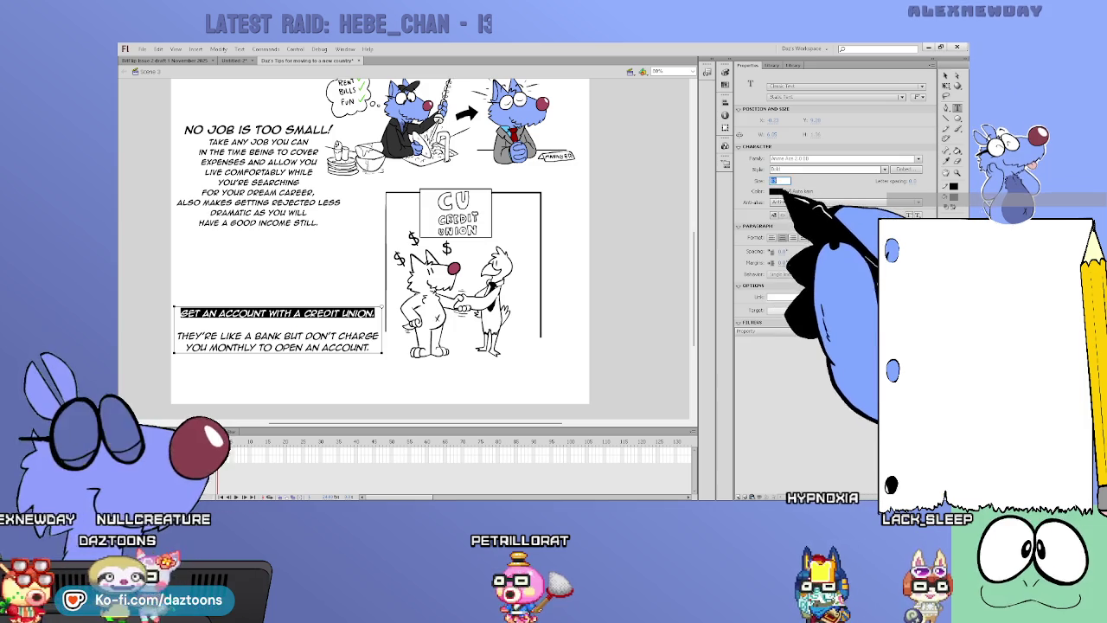
{"action": "left_click", "coordinate": [645, 287]}
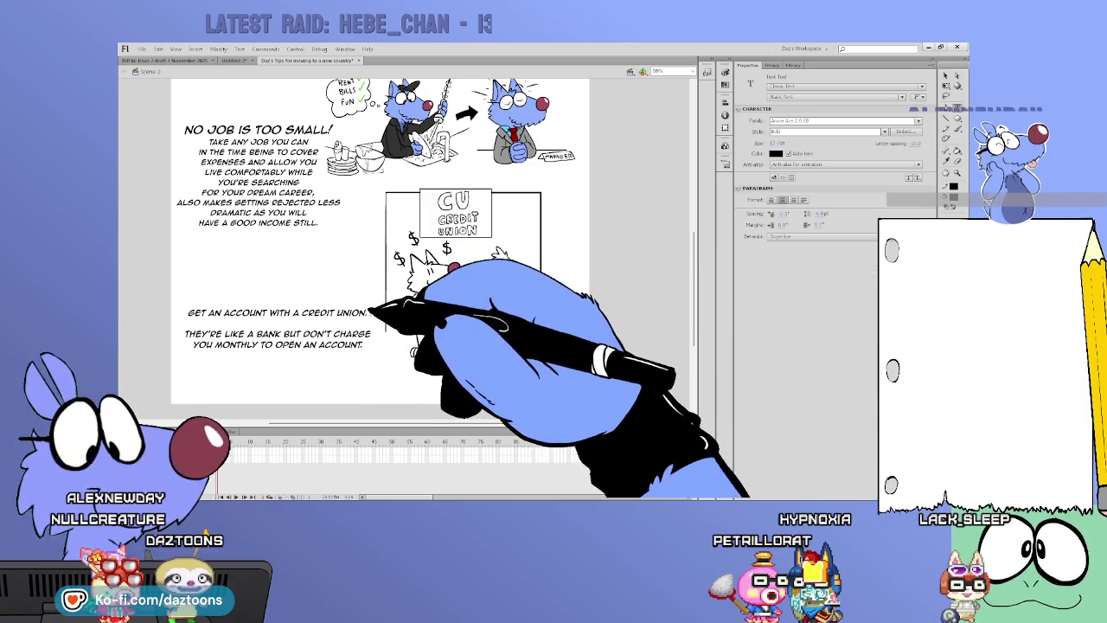
{"action": "left_click_drag", "start_coordinate": [373, 313], "coordinate": [143, 302]}
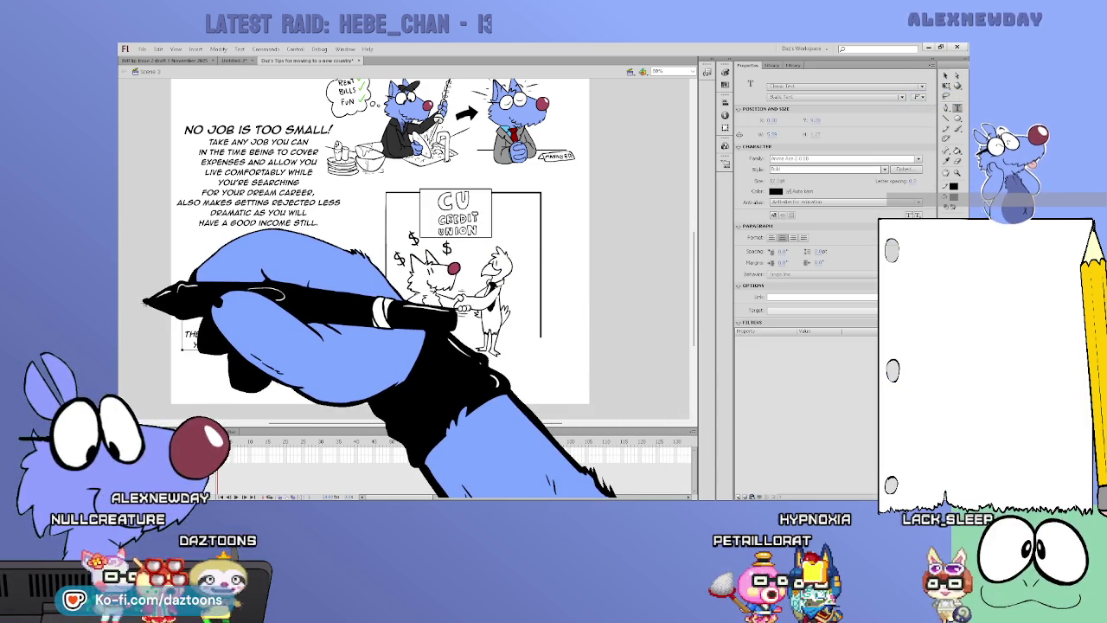
{"action": "left_click", "coordinate": [331, 132]}
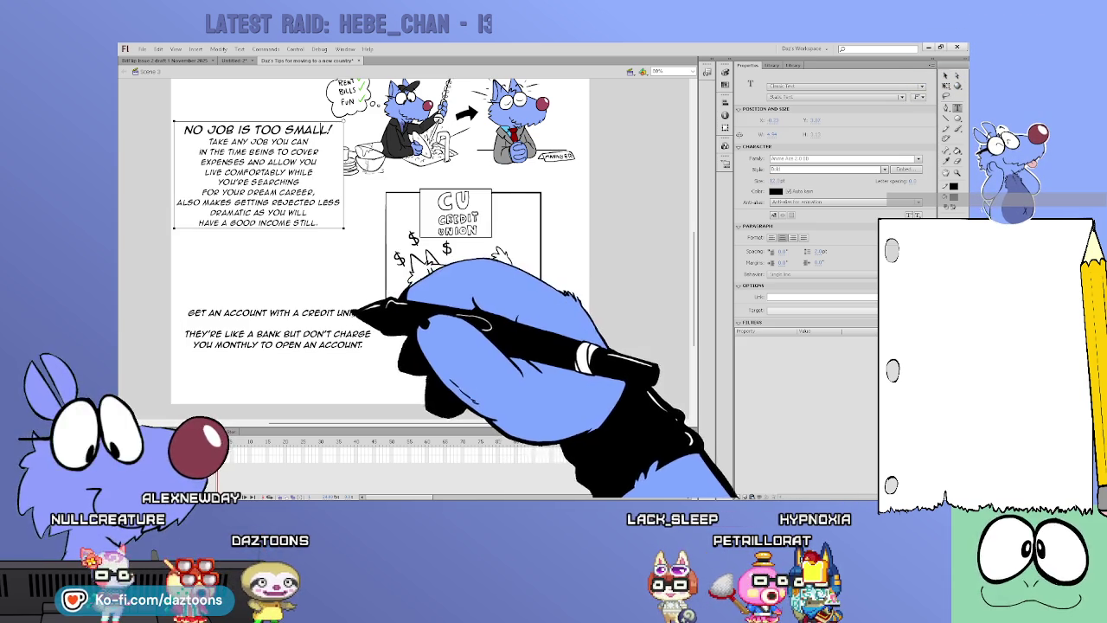
{"action": "left_click", "coordinate": [186, 316]}
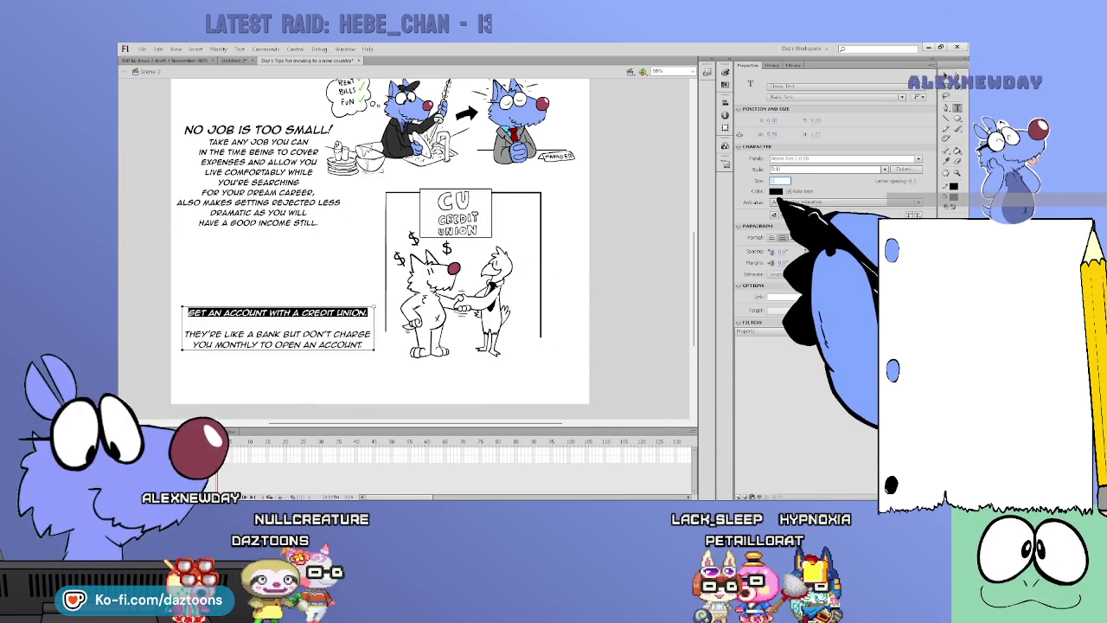
{"action": "type", "text": "14"}
{"action": "key", "text": "Return"}
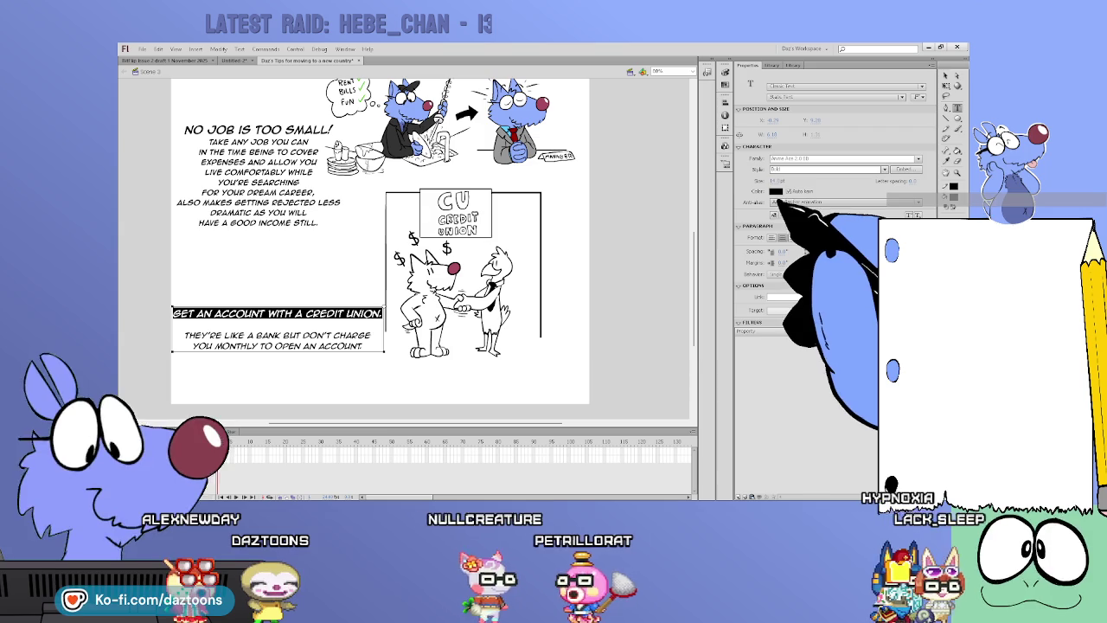
{"action": "key", "text": "Escape"}
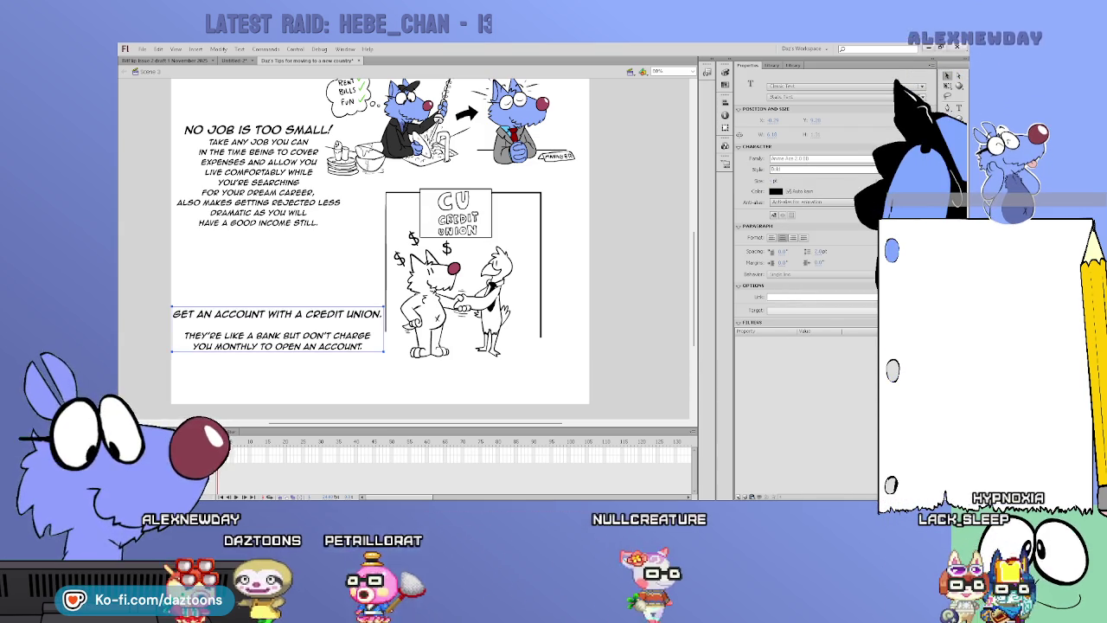
- Wrap the heading onto two centred lines, then select the credit-union panel drawing inside its symbol
{"action": "triple_click", "coordinate": [307, 313]}
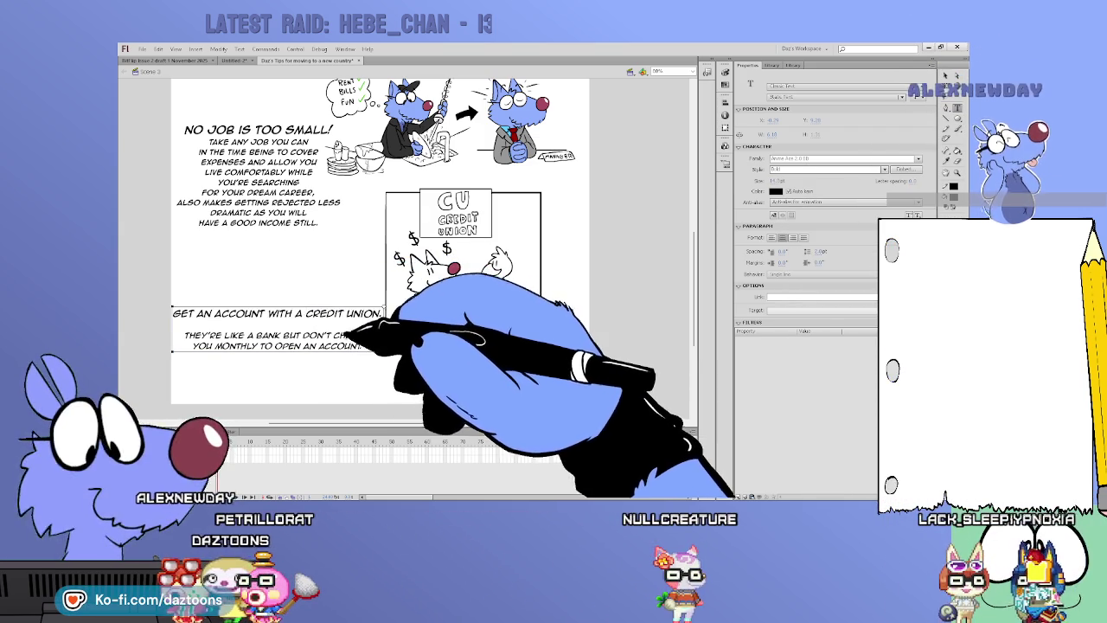
{"action": "key", "text": "ctrl+z"}
{"action": "left_click", "coordinate": [402, 401]}
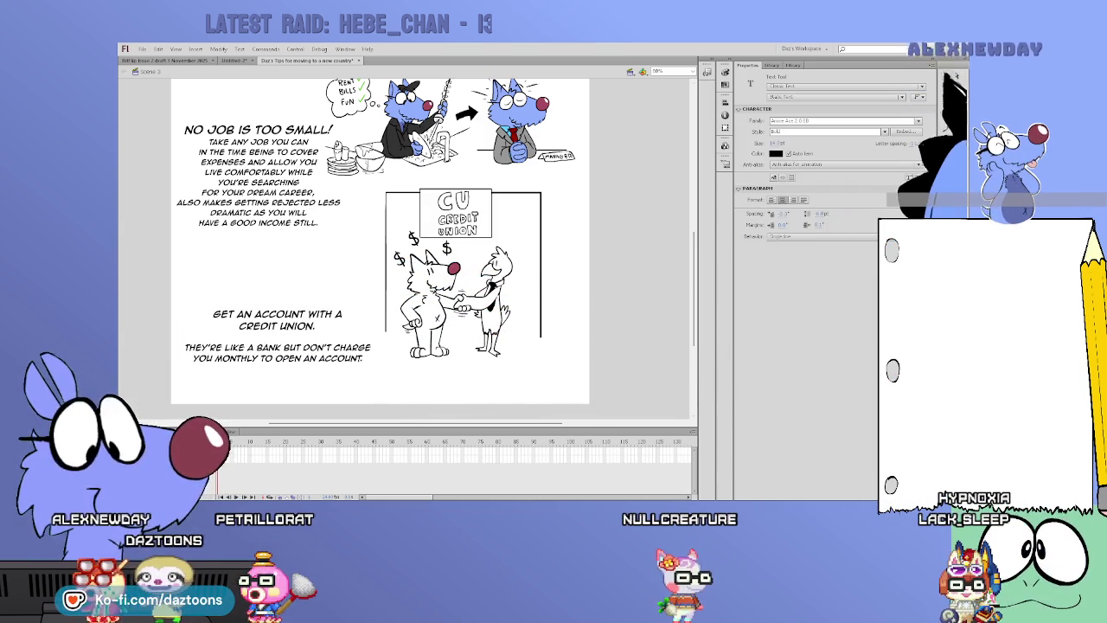
{"action": "key", "text": "v"}
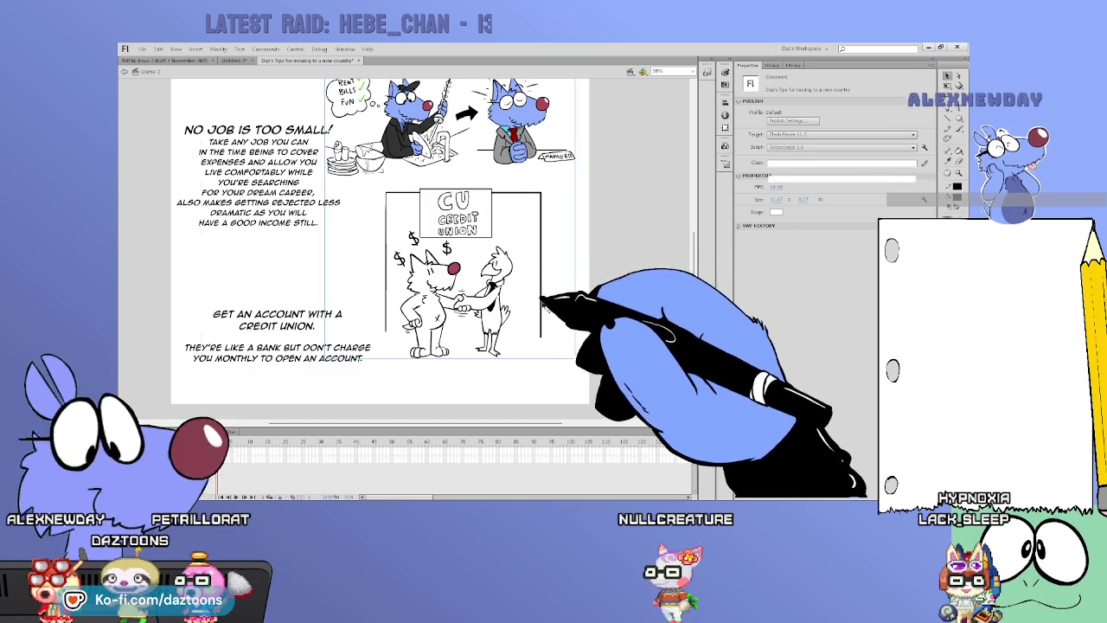
{"action": "double_click", "coordinate": [541, 298]}
{"action": "left_click_drag", "start_coordinate": [601, 385], "coordinate": [372, 186]}
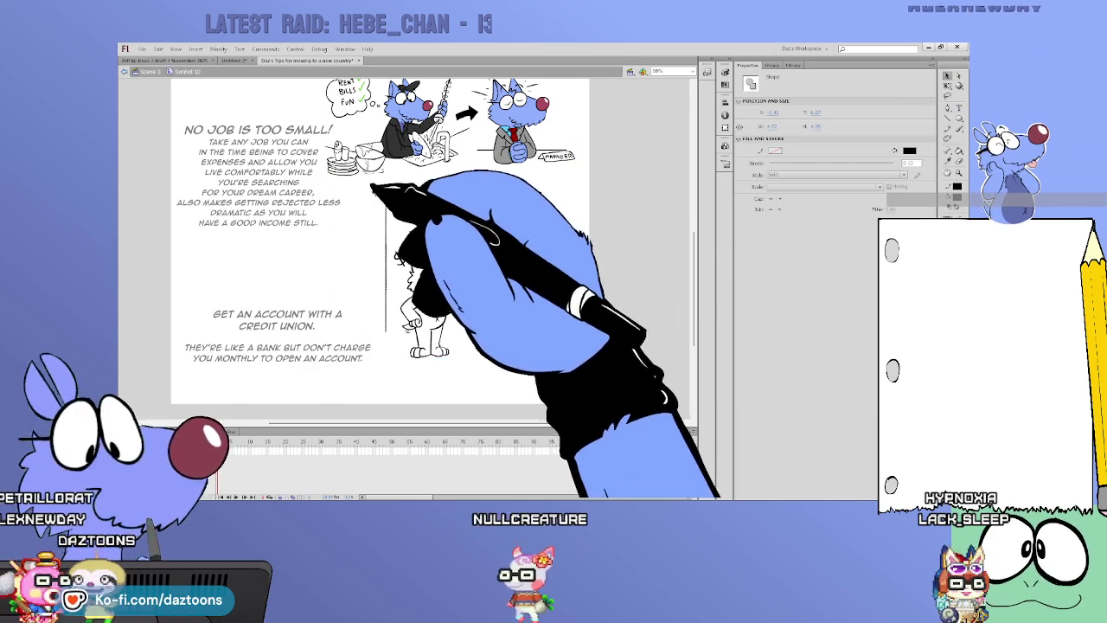